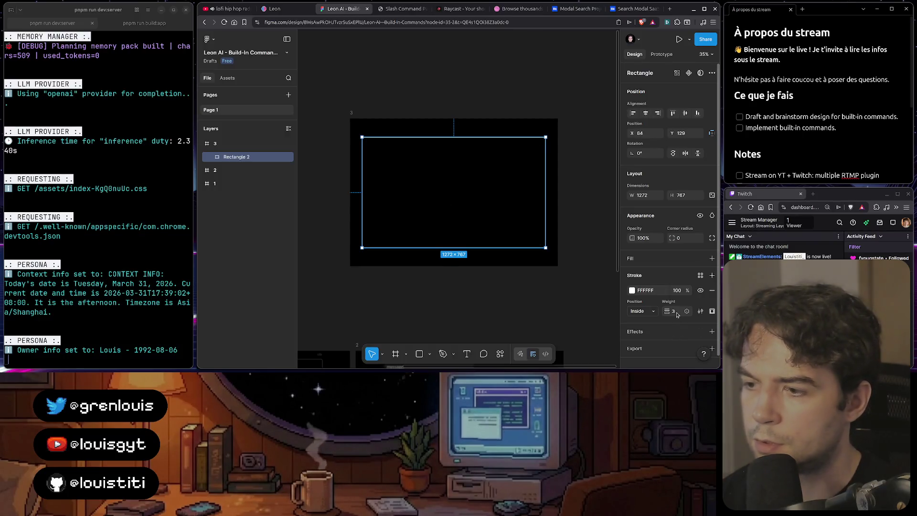
- Reselect the black rectangle, then open the Behance 'Search Modal SaaS' project as reference
{"action": "scroll", "coordinate": [673, 323], "scroll_direction": "down", "scroll_amount": 1}
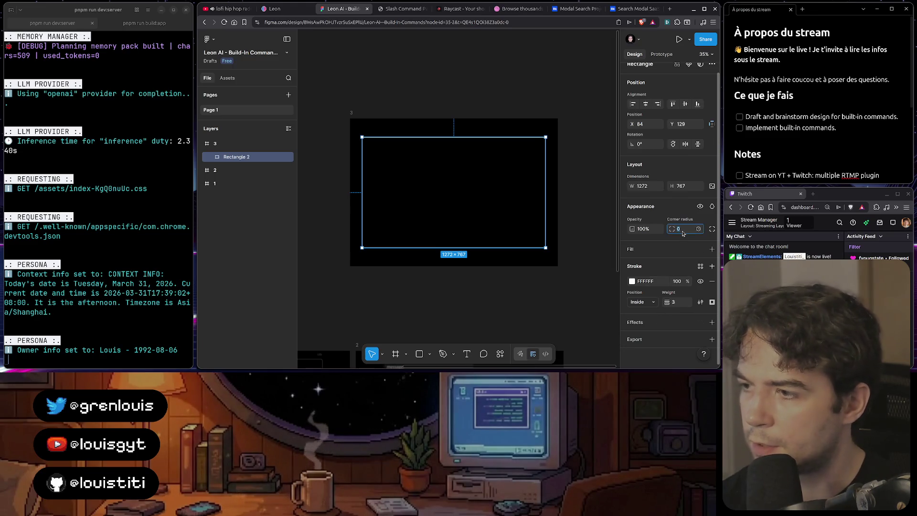
{"action": "left_click", "coordinate": [560, 200]}
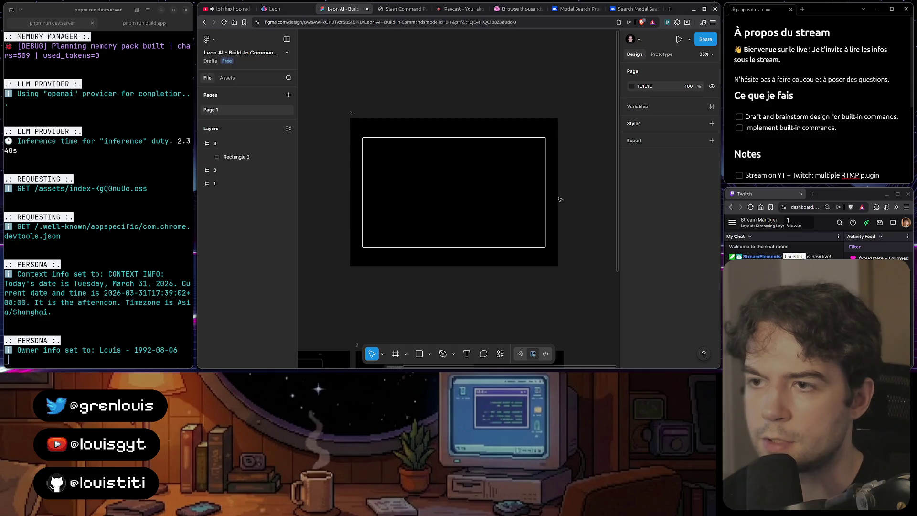
{"action": "left_click", "coordinate": [545, 199]}
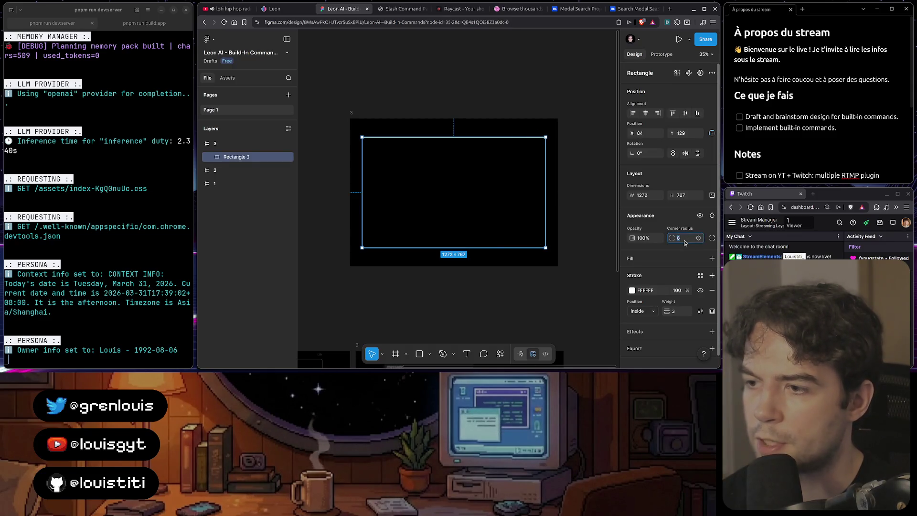
{"action": "left_click", "coordinate": [578, 8]}
{"action": "left_click", "coordinate": [634, 10]}
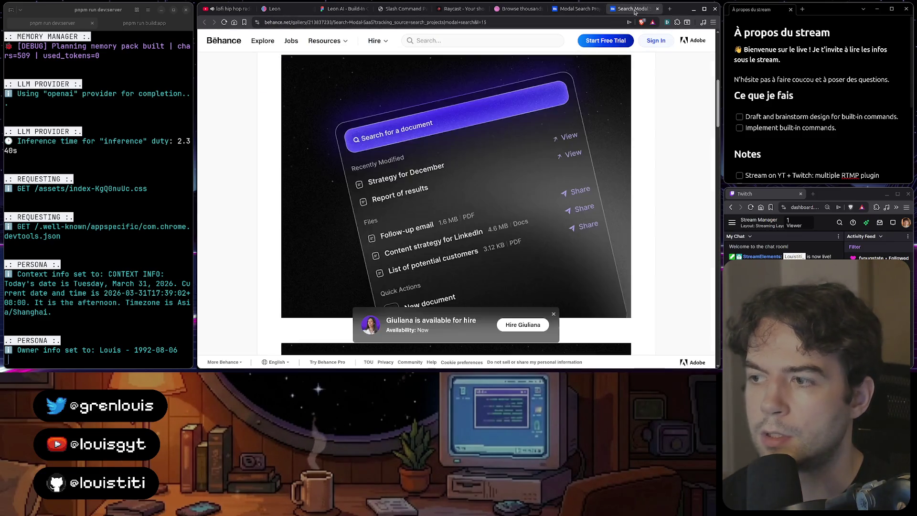
- Scroll through the Behance modal design, then go back to the Figma 'Leon AI - Build' mockup
{"action": "scroll", "coordinate": [551, 224], "scroll_direction": "down", "scroll_amount": 15}
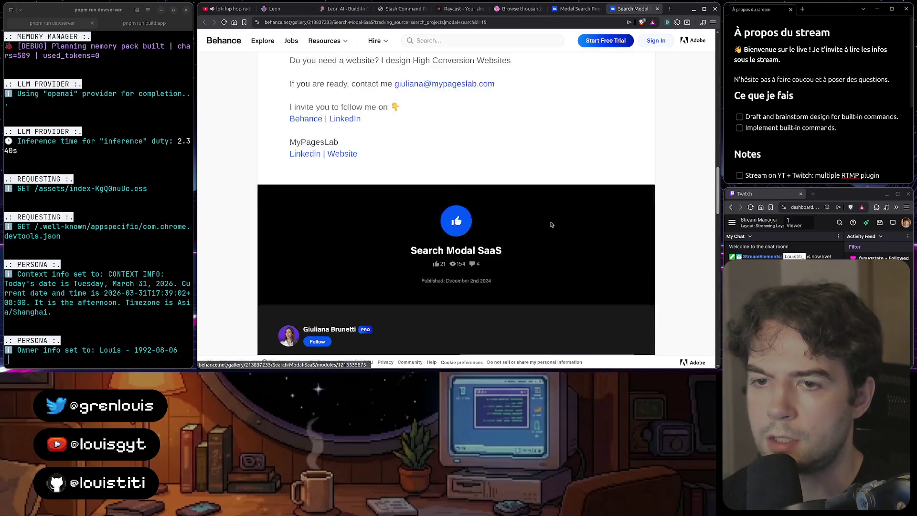
{"action": "scroll", "coordinate": [551, 223], "scroll_direction": "up", "scroll_amount": 15}
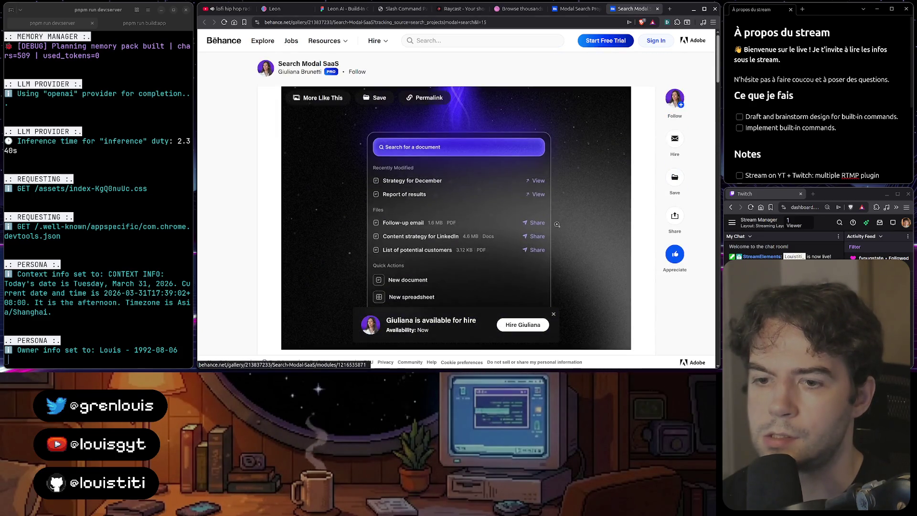
{"action": "scroll", "coordinate": [557, 224], "scroll_direction": "down", "scroll_amount": 2}
{"action": "left_click", "coordinate": [340, 9]}
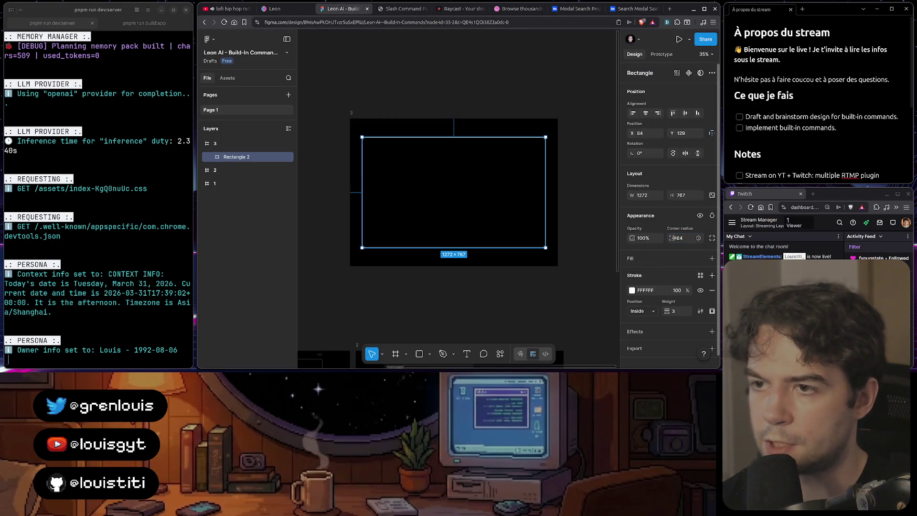
- Set the rectangle's corner radius to 44, then raise it to 64
{"action": "type", "text": "44"}
{"action": "key", "text": "Return"}
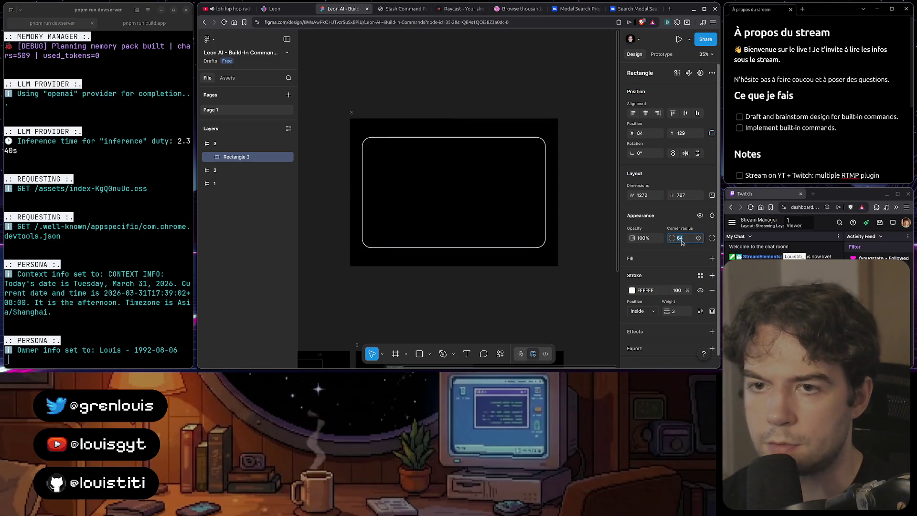
{"action": "key", "text": "shift+Up"}
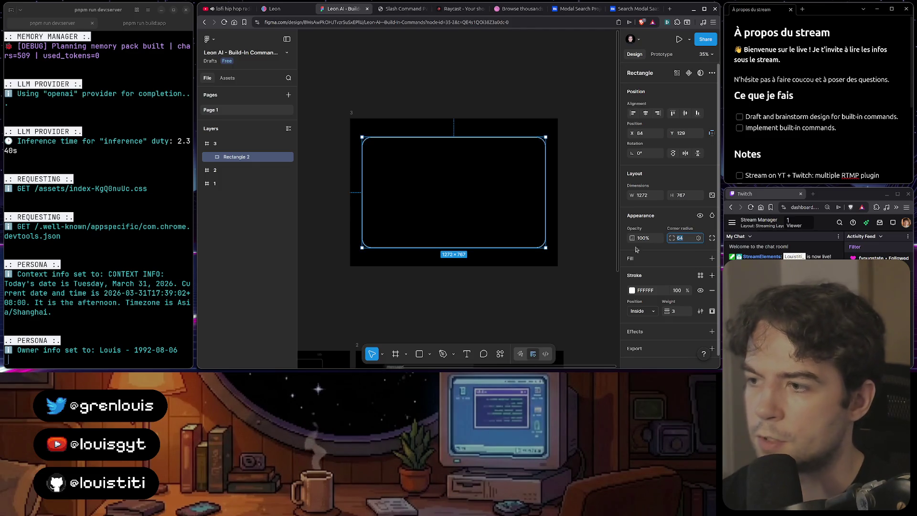
- Inspect the rounded corners at different zoom levels, then bring up the Raycast homepage
{"action": "left_click", "coordinate": [555, 293]}
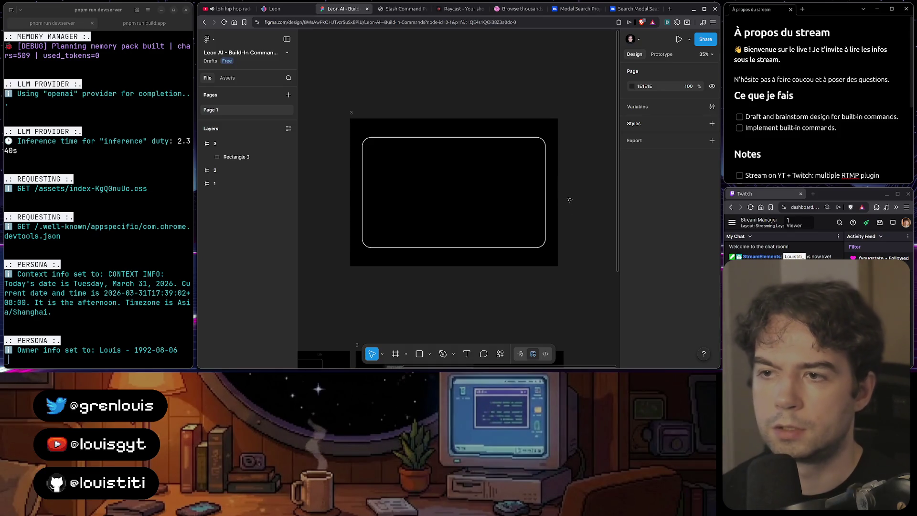
{"action": "scroll", "coordinate": [569, 200], "scroll_direction": "up", "scroll_amount": 2}
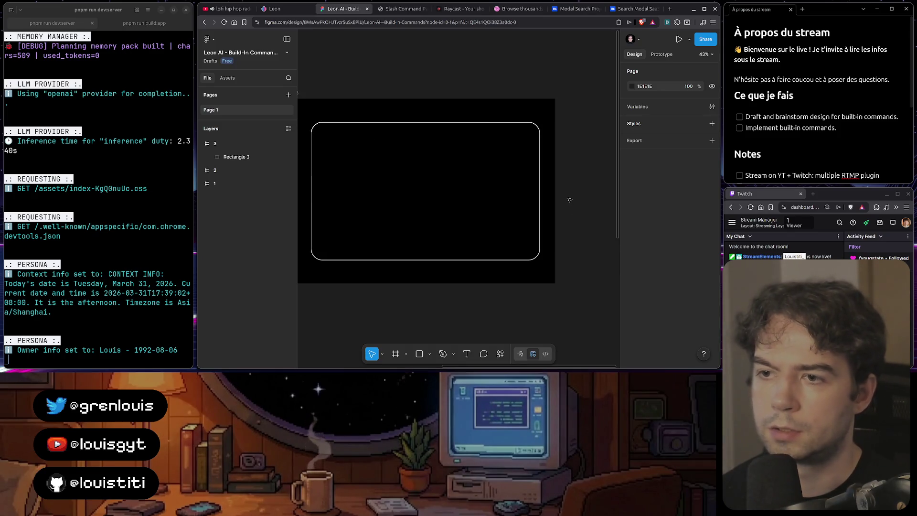
{"action": "left_click", "coordinate": [493, 122]}
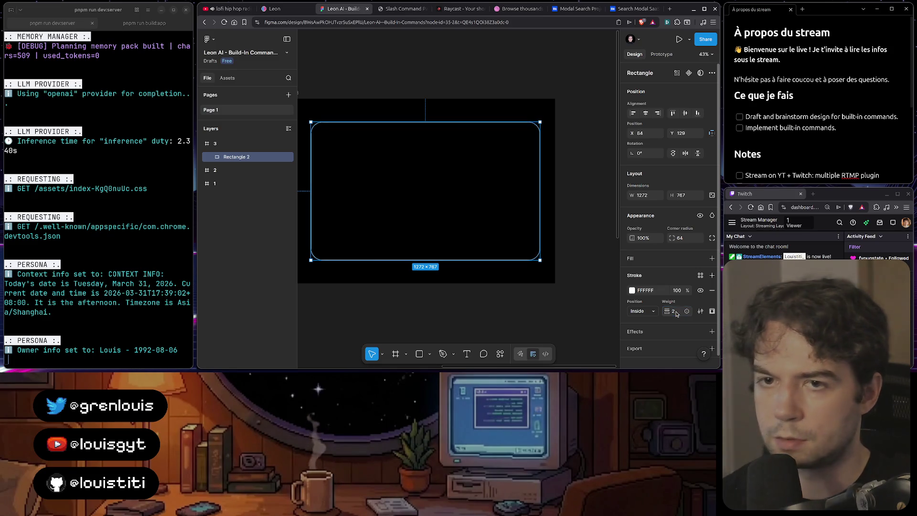
{"action": "left_click", "coordinate": [497, 302]}
{"action": "scroll", "coordinate": [496, 302], "scroll_direction": "down", "scroll_amount": 2}
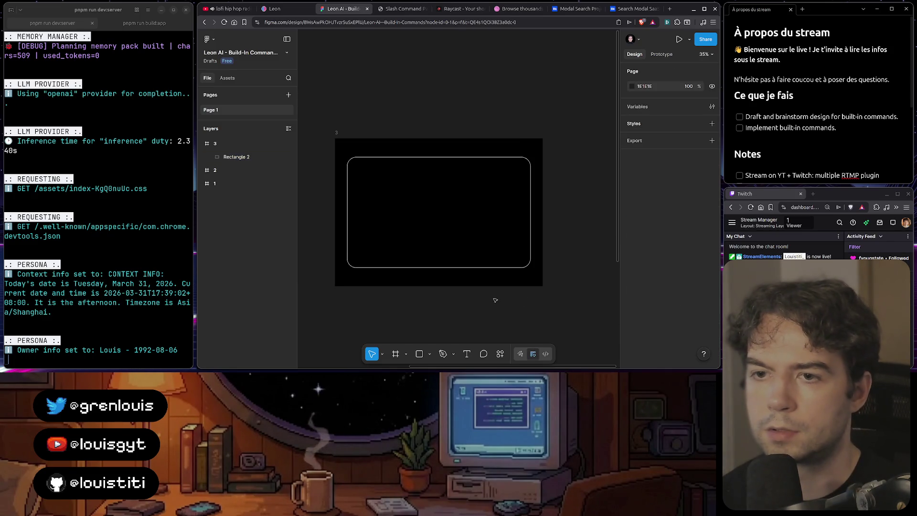
{"action": "left_click", "coordinate": [477, 157]}
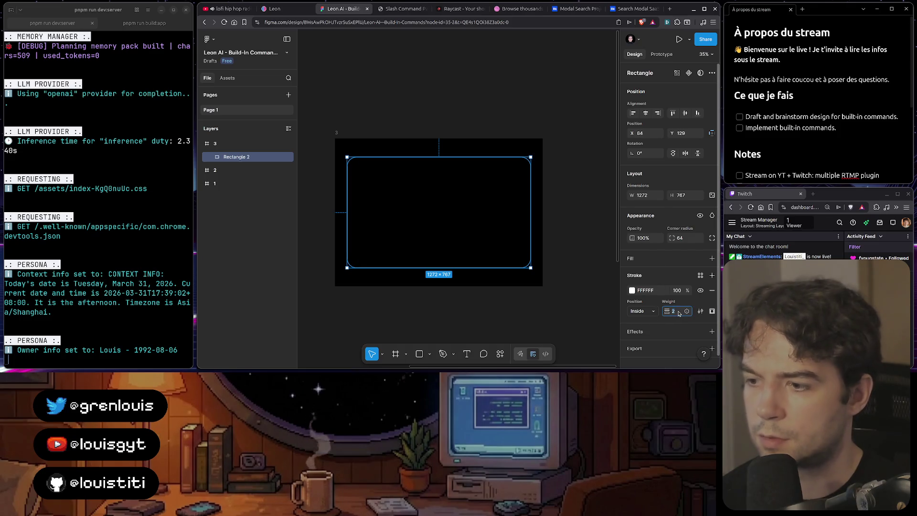
{"action": "left_click", "coordinate": [452, 254]}
{"action": "scroll", "coordinate": [452, 254], "scroll_direction": "up", "scroll_amount": 1}
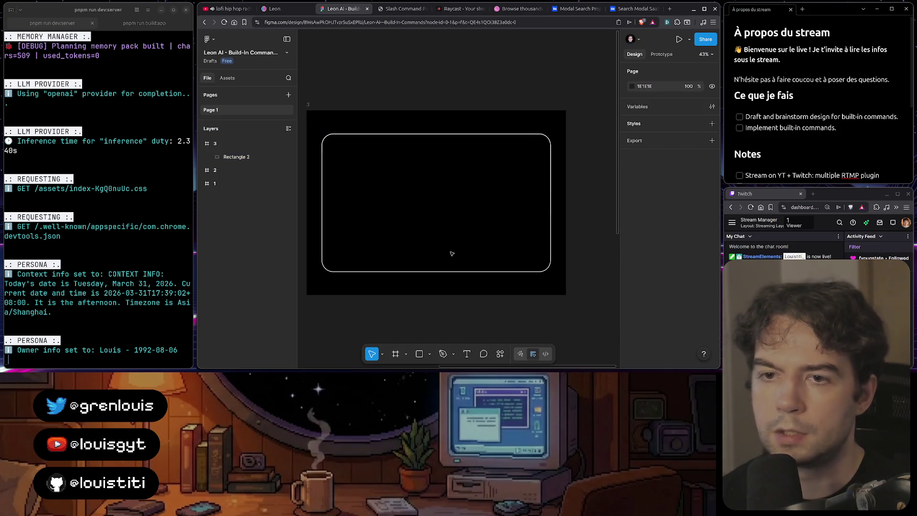
{"action": "scroll", "coordinate": [473, 210], "scroll_direction": "down", "scroll_amount": 1}
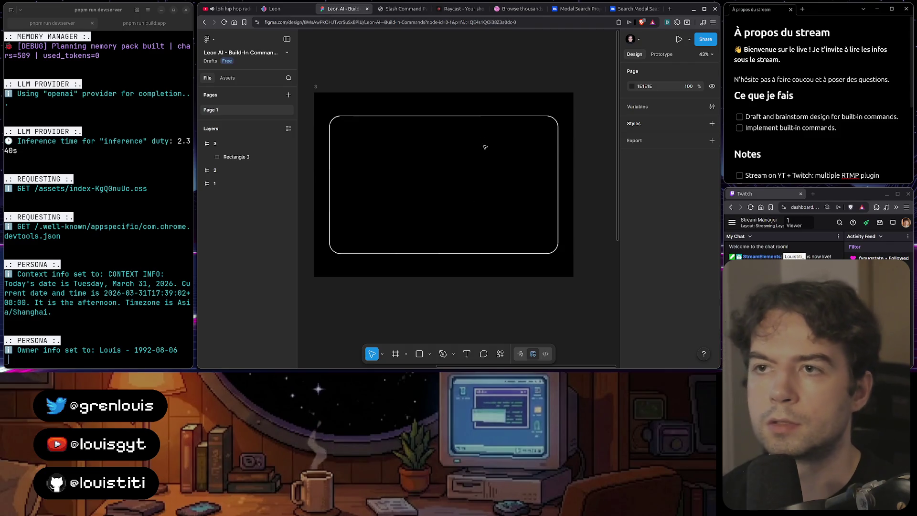
{"action": "left_click", "coordinate": [464, 9]}
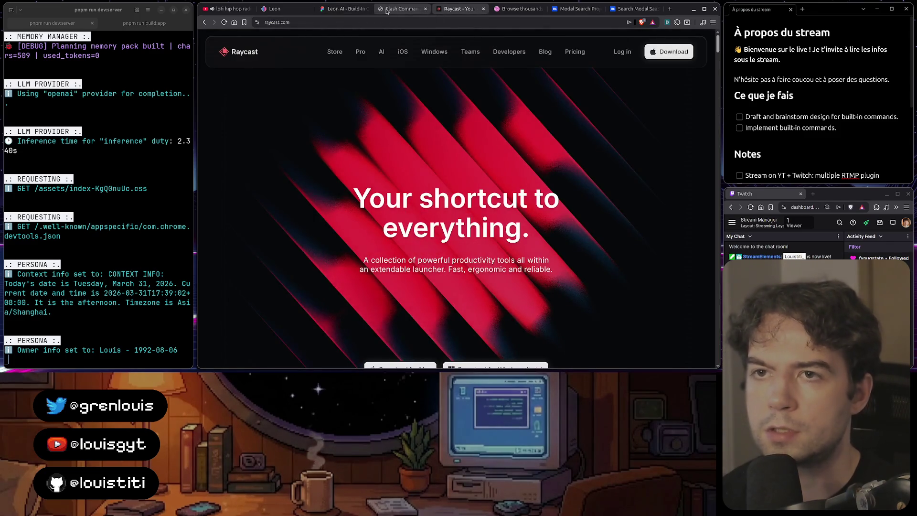
- Switch to the local slash-command demo and open its palette with /
{"action": "left_click", "coordinate": [387, 10]}
{"action": "key", "text": "slash"}
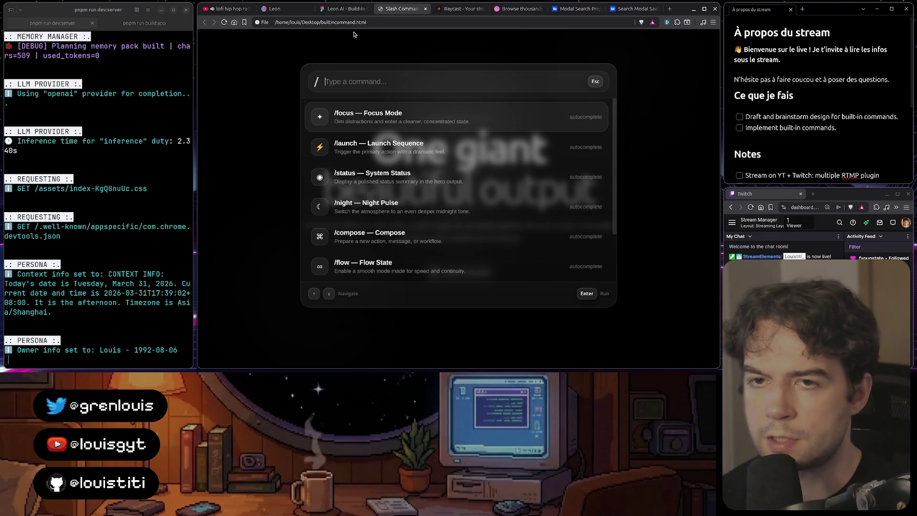
- Close and reopen the demo's slash-command palette, jumping to its last command
{"action": "left_click", "coordinate": [337, 8]}
{"action": "left_click", "coordinate": [401, 8]}
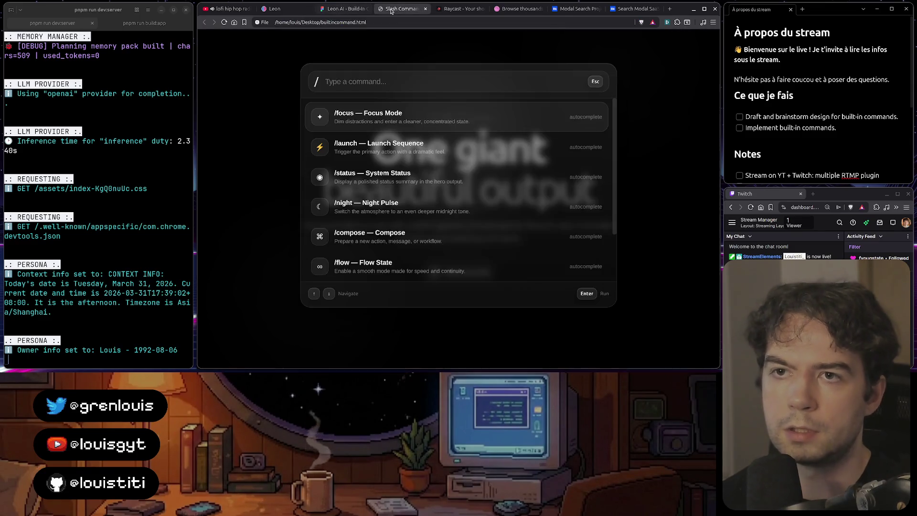
{"action": "key", "text": "Escape"}
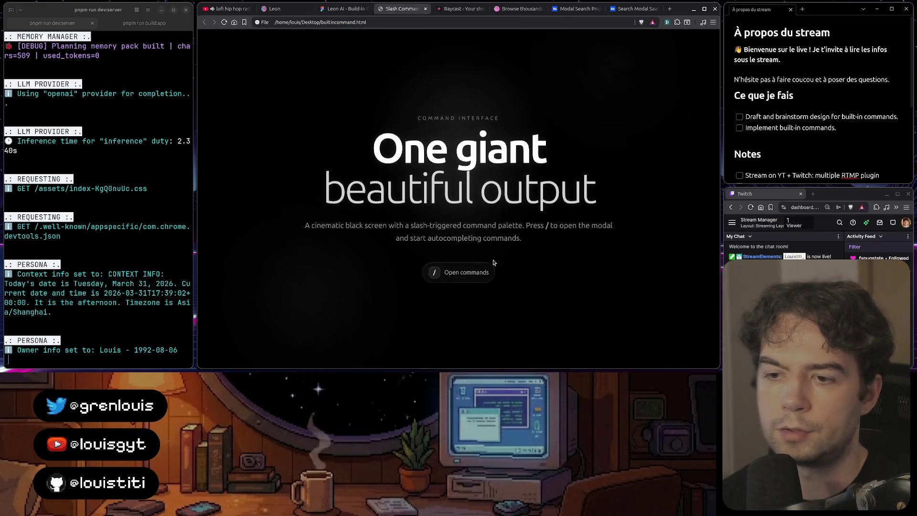
{"action": "key", "text": "slash"}
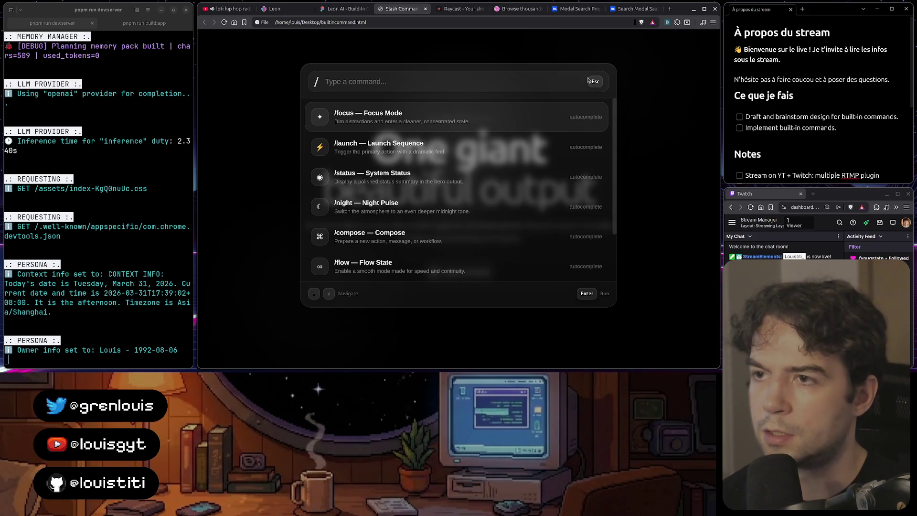
{"action": "key", "text": "Escape"}
{"action": "key", "text": "slash"}
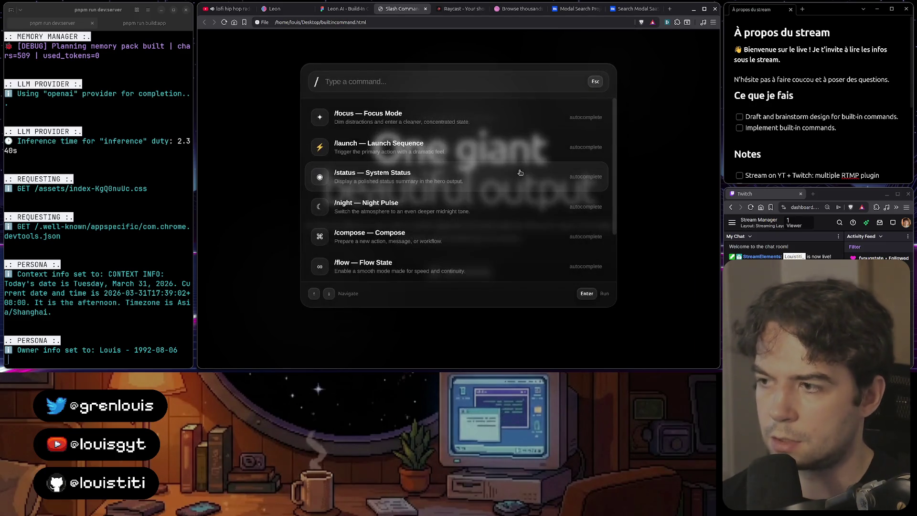
{"action": "key", "text": "Down"}
{"action": "key", "text": "Down"}
{"action": "key", "text": "Down"}
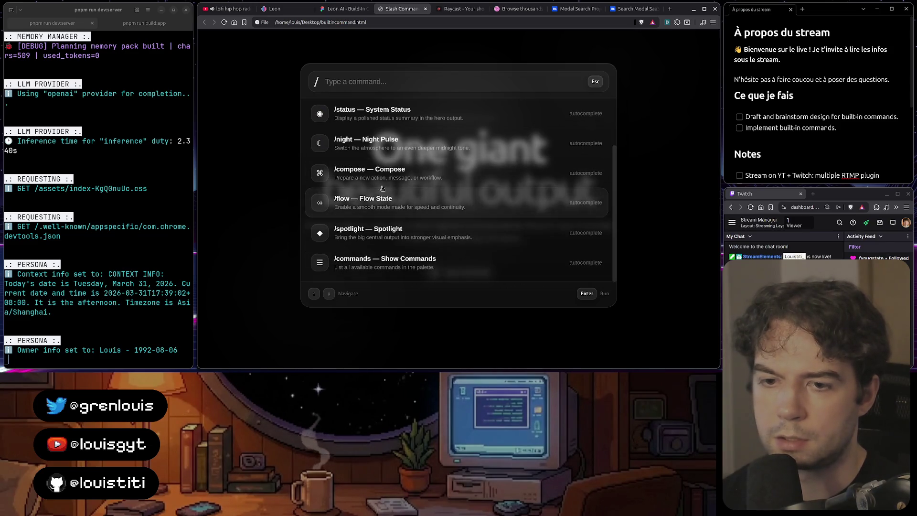
- Scroll through the palette's command list, close it, and start a new browser tab
{"action": "scroll", "coordinate": [384, 183], "scroll_direction": "up", "scroll_amount": 3}
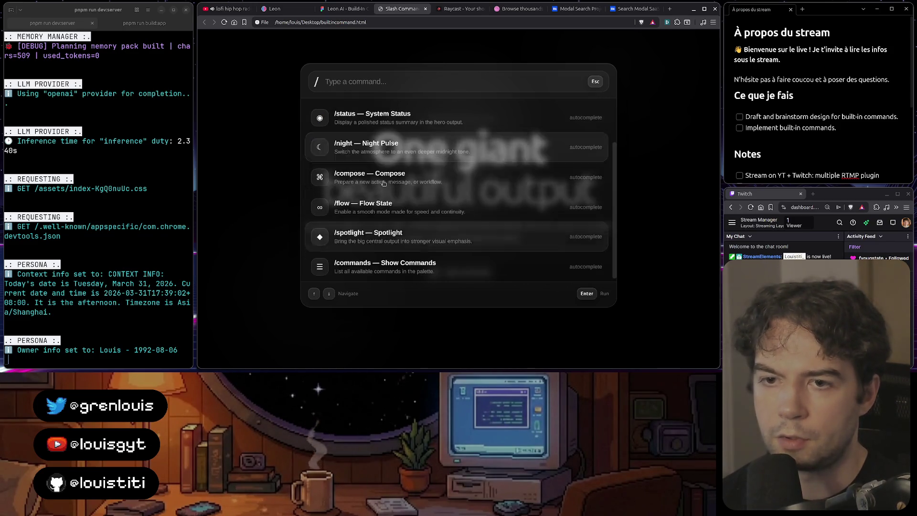
{"action": "scroll", "coordinate": [383, 183], "scroll_direction": "down", "scroll_amount": 1}
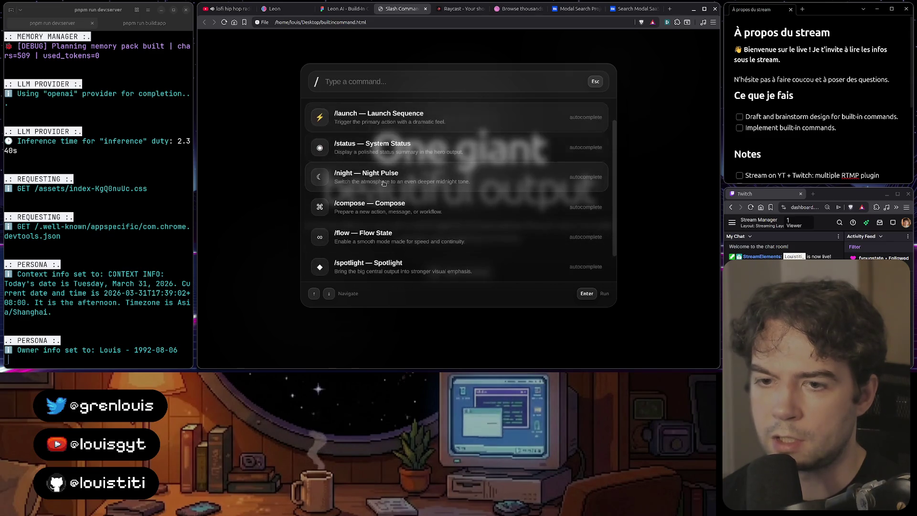
{"action": "scroll", "coordinate": [384, 183], "scroll_direction": "down", "scroll_amount": 1}
{"action": "scroll", "coordinate": [384, 183], "scroll_direction": "up", "scroll_amount": 1}
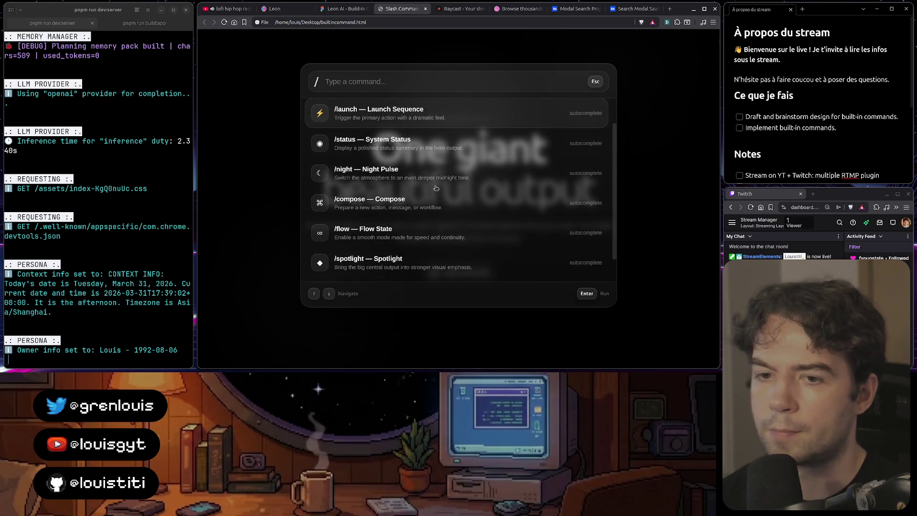
{"action": "scroll", "coordinate": [370, 157], "scroll_direction": "down", "scroll_amount": 1}
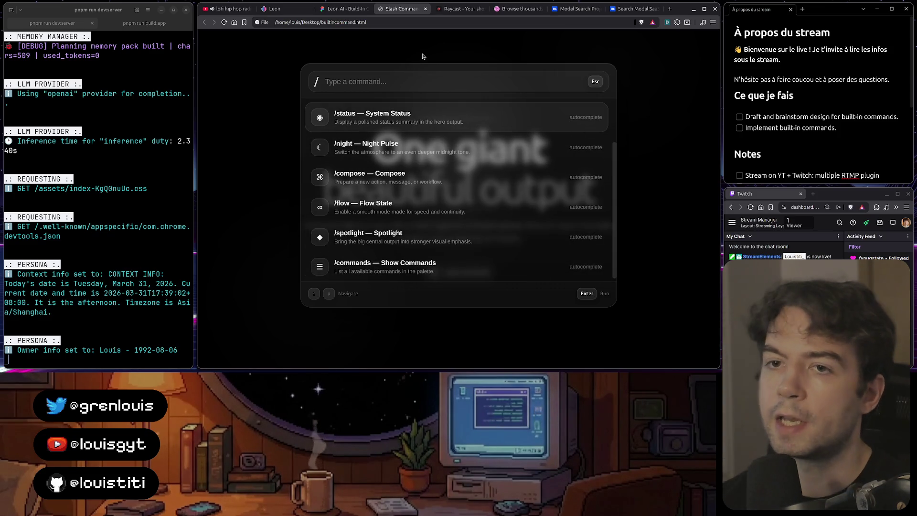
{"action": "key", "text": "Escape"}
{"action": "key", "text": "ctrl+t"}
- Load aurora.getleon.ai/components from the 'aurora' address-bar suggestions
{"action": "type", "text": "aurora"}
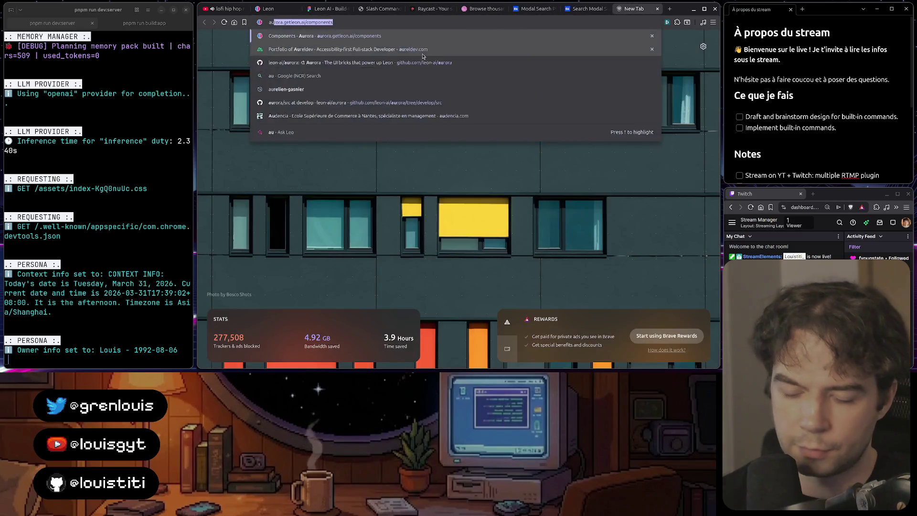
{"action": "key", "text": "Down"}
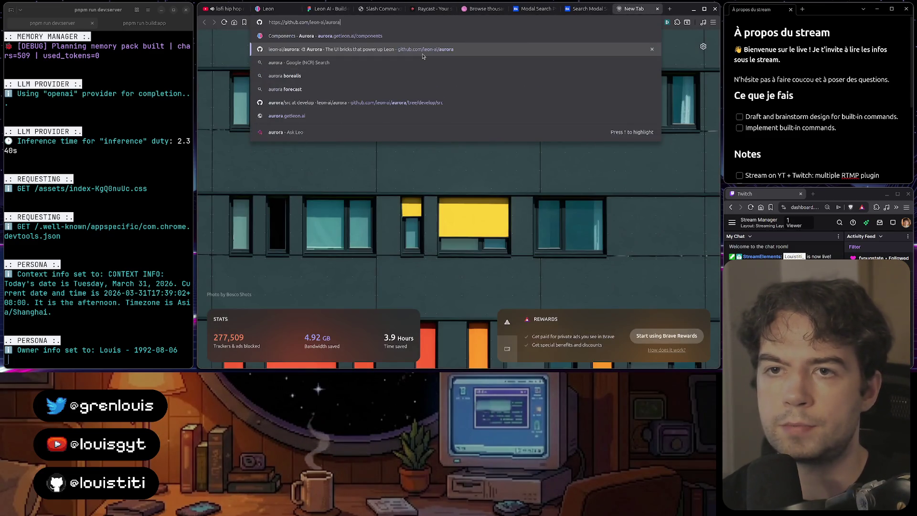
{"action": "key", "text": "Up"}
{"action": "key", "text": "Return"}
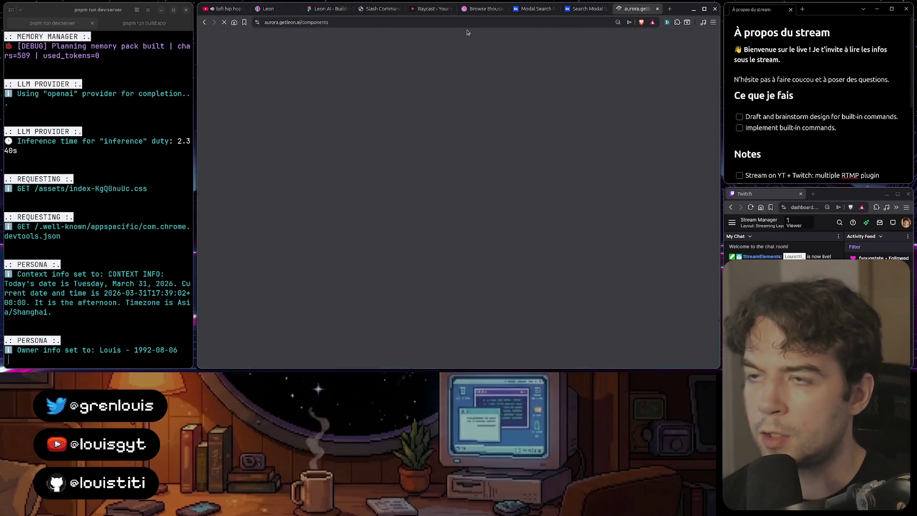
- Scroll the Aurora gallery down to Icon Button and move its tab beside the Slash Command tab
{"action": "scroll", "coordinate": [429, 214], "scroll_direction": "down", "scroll_amount": 3}
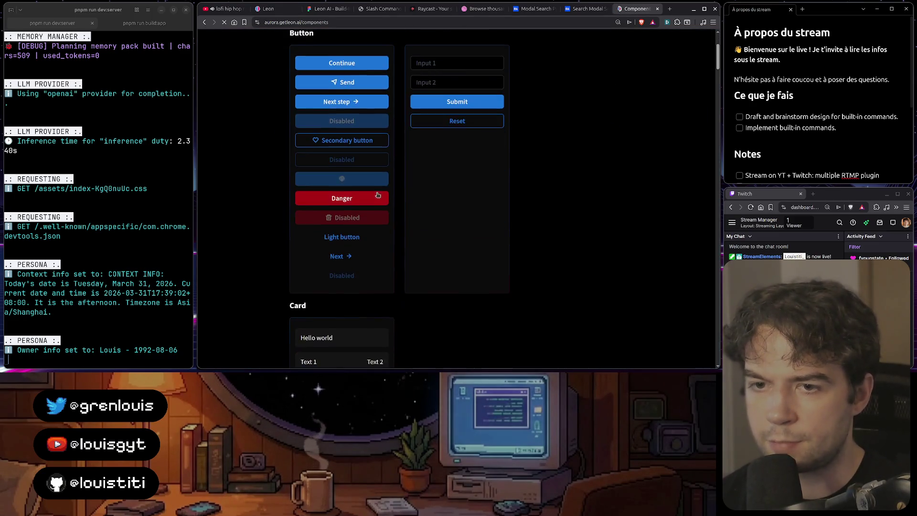
{"action": "scroll", "coordinate": [355, 162], "scroll_direction": "down", "scroll_amount": 5}
{"action": "scroll", "coordinate": [363, 172], "scroll_direction": "down", "scroll_amount": 10}
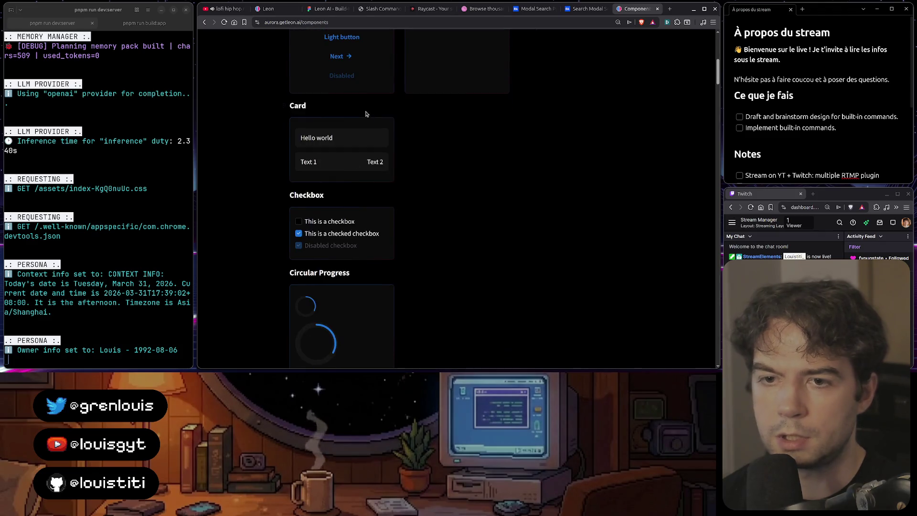
{"action": "scroll", "coordinate": [375, 186], "scroll_direction": "down", "scroll_amount": 5}
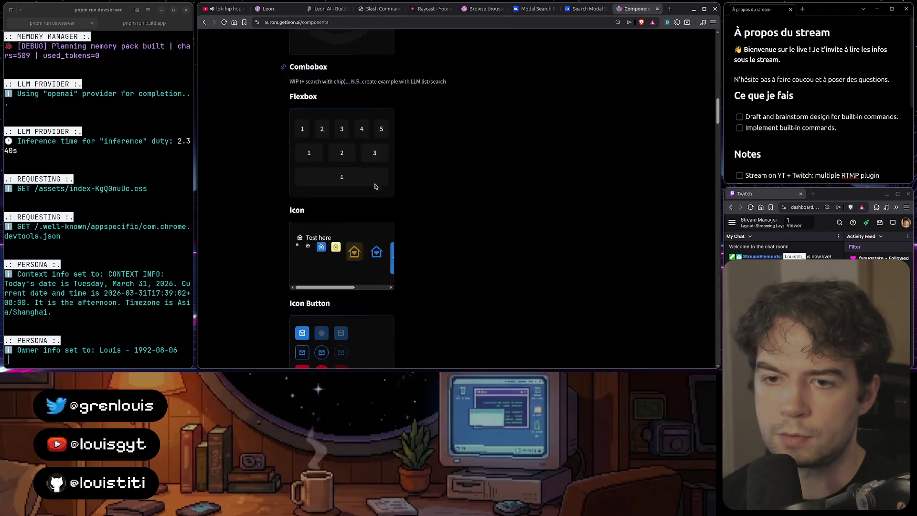
{"action": "scroll", "coordinate": [430, 115], "scroll_direction": "down", "scroll_amount": 2}
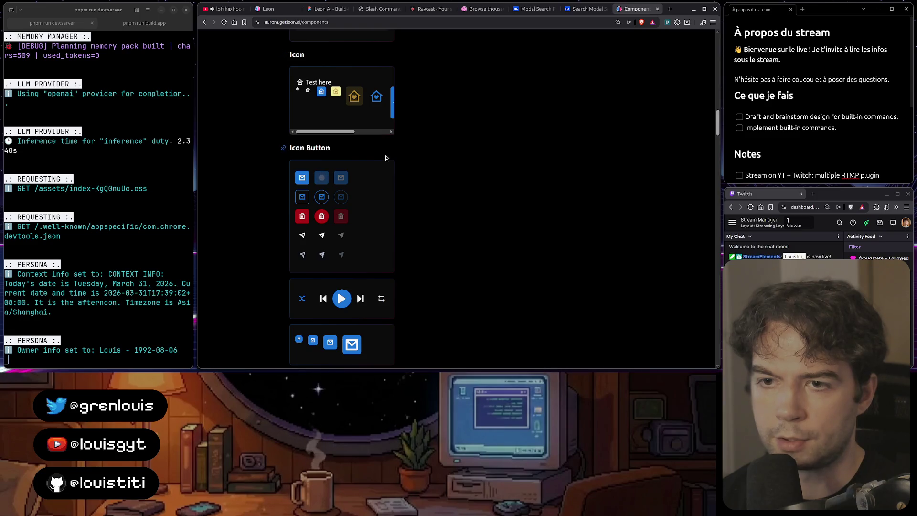
{"action": "scroll", "coordinate": [431, 139], "scroll_direction": "down", "scroll_amount": 3}
{"action": "left_click_drag", "start_coordinate": [637, 11], "coordinate": [430, 10]}
{"action": "left_click", "coordinate": [382, 10]}
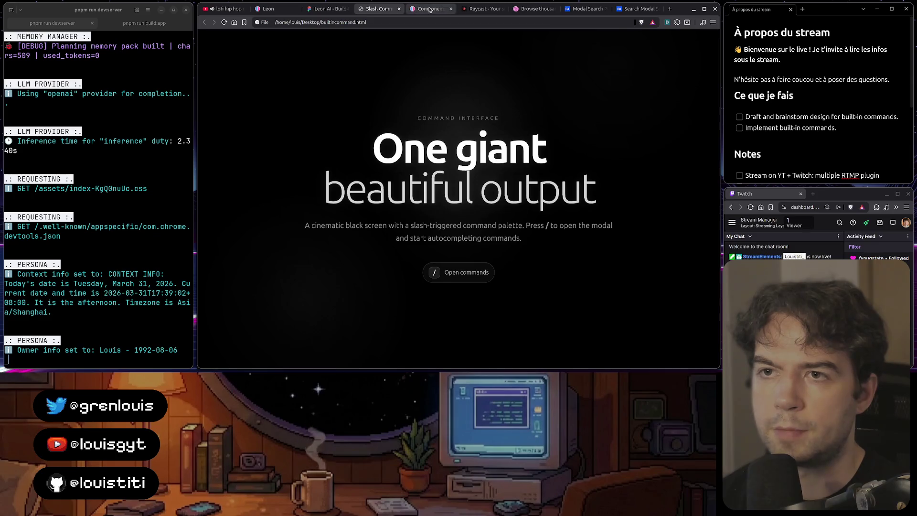
- Open the demo's command palette, scroll its list, then return to the Aurora Icon Button examples
{"action": "left_click", "coordinate": [430, 9]}
{"action": "left_click", "coordinate": [379, 10]}
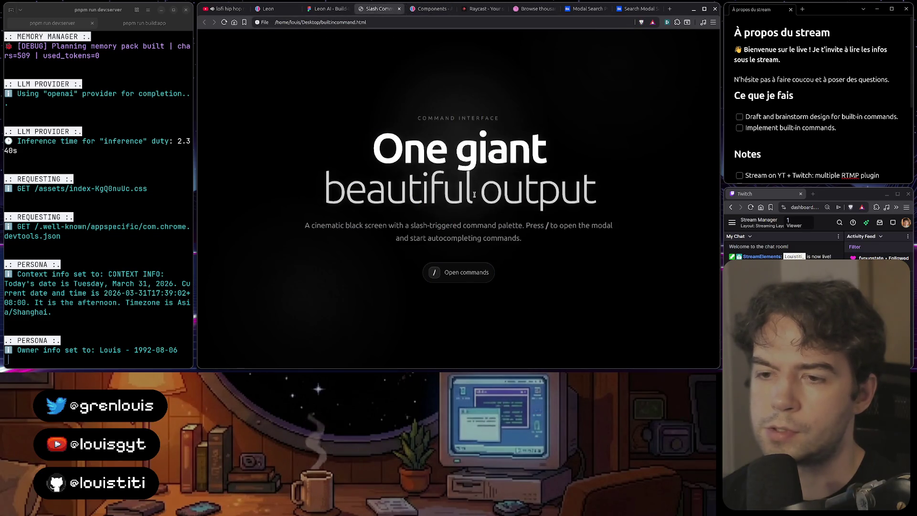
{"action": "left_click", "coordinate": [457, 272]}
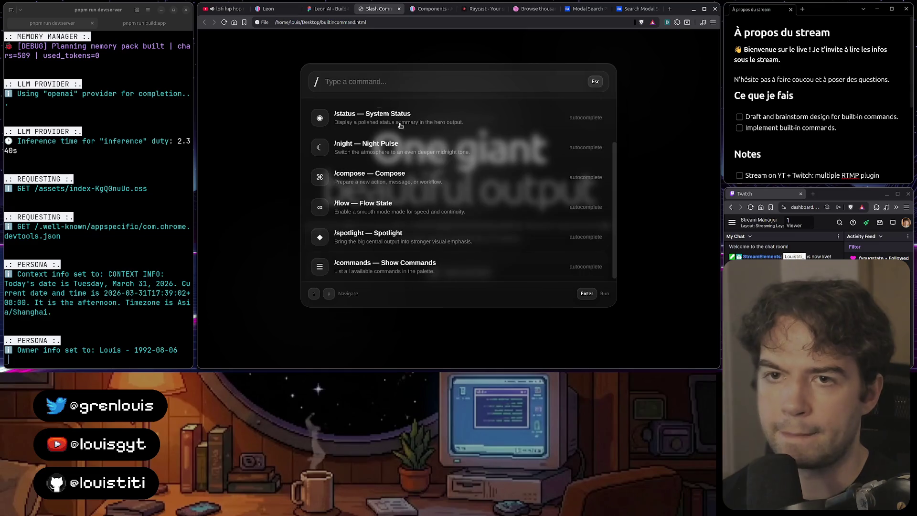
{"action": "scroll", "coordinate": [569, 133], "scroll_direction": "up", "scroll_amount": 1}
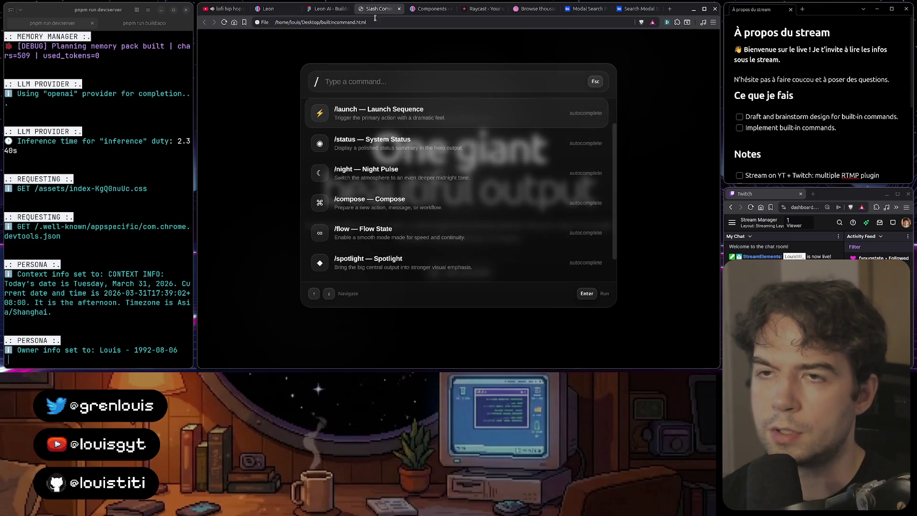
{"action": "left_click", "coordinate": [429, 9]}
{"action": "scroll", "coordinate": [300, 112], "scroll_direction": "up", "scroll_amount": 2}
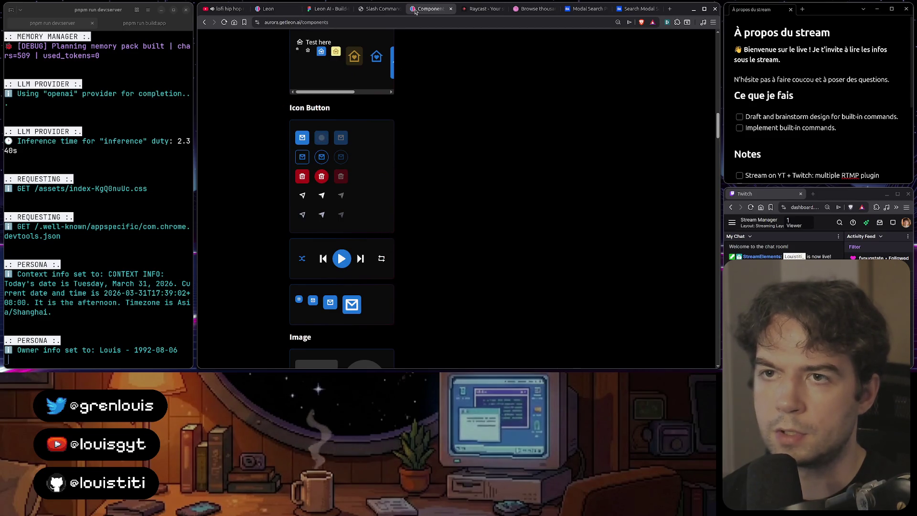
- Compare gallery components with the demo, then try the Input 1 example field and its focused look
{"action": "scroll", "coordinate": [393, 175], "scroll_direction": "down", "scroll_amount": 10}
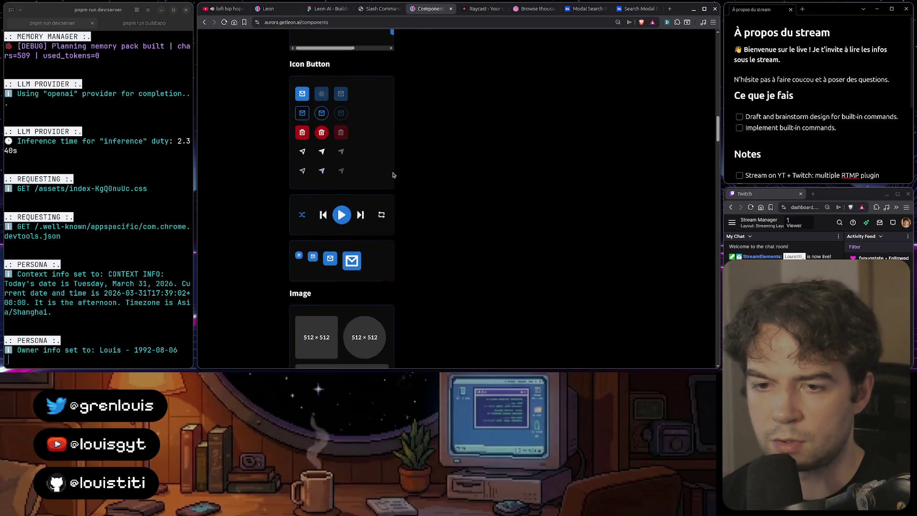
{"action": "scroll", "coordinate": [393, 176], "scroll_direction": "down", "scroll_amount": 2}
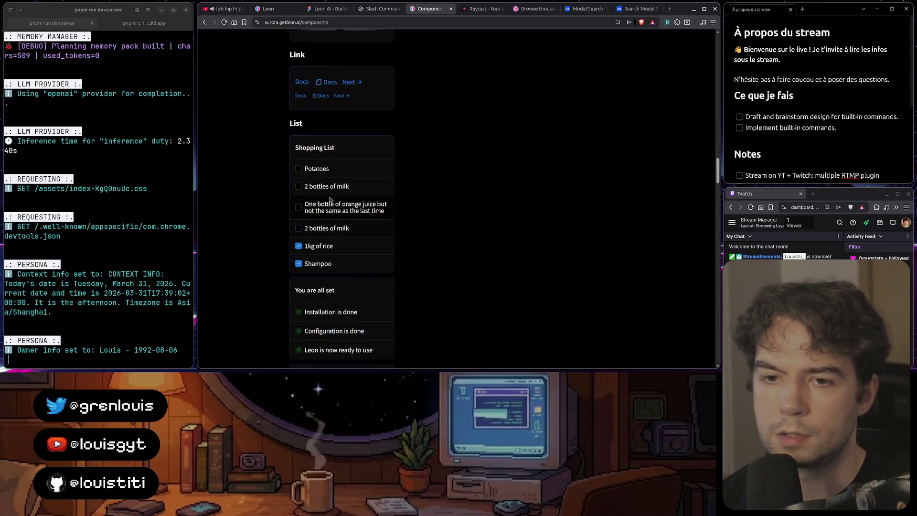
{"action": "left_click", "coordinate": [382, 8]}
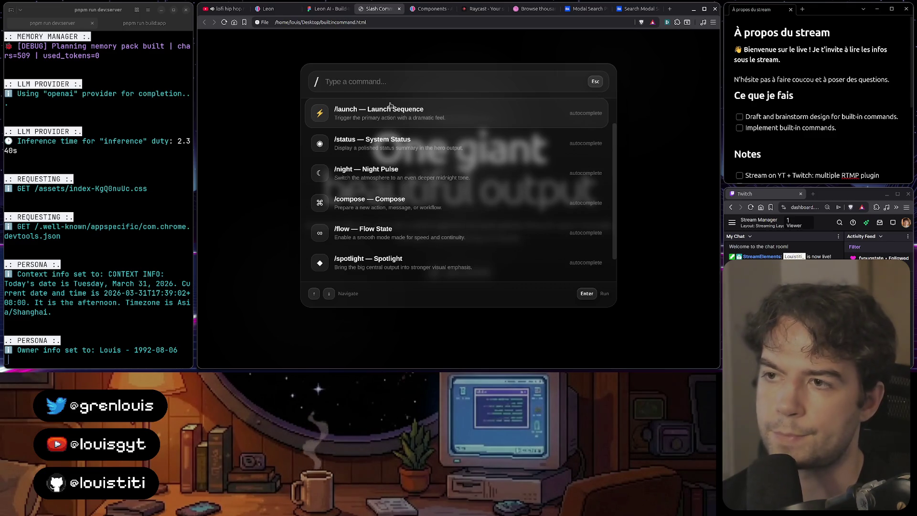
{"action": "left_click", "coordinate": [414, 10]}
{"action": "scroll", "coordinate": [414, 243], "scroll_direction": "up", "scroll_amount": 10}
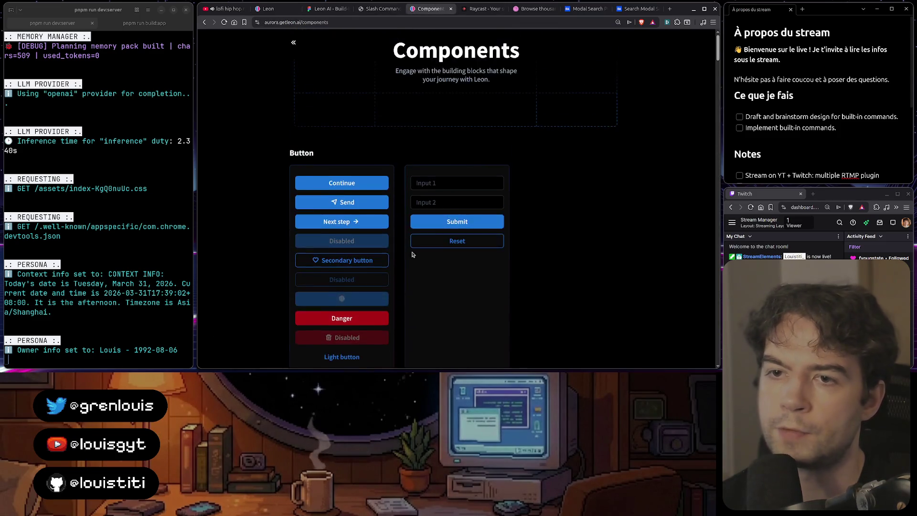
{"action": "scroll", "coordinate": [413, 254], "scroll_direction": "down", "scroll_amount": 5}
{"action": "scroll", "coordinate": [414, 255], "scroll_direction": "up", "scroll_amount": 5}
{"action": "left_click", "coordinate": [428, 183]}
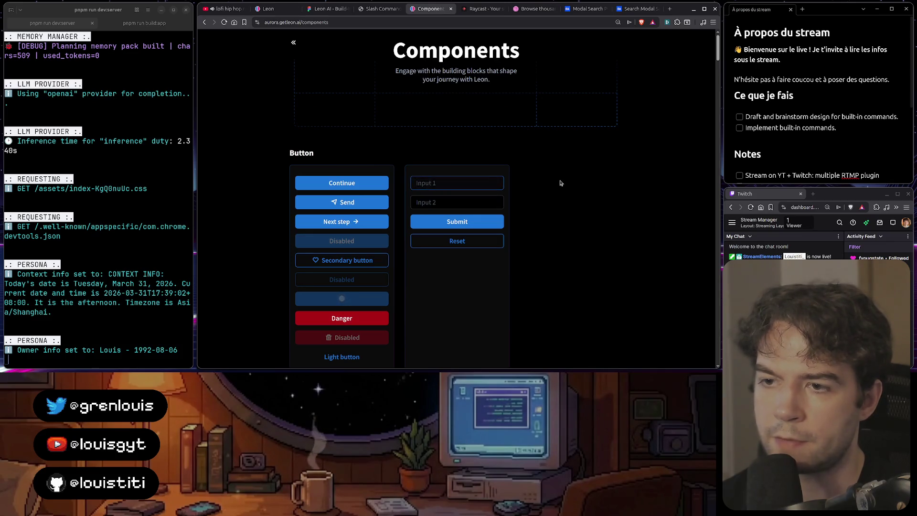
{"action": "left_click", "coordinate": [481, 182]}
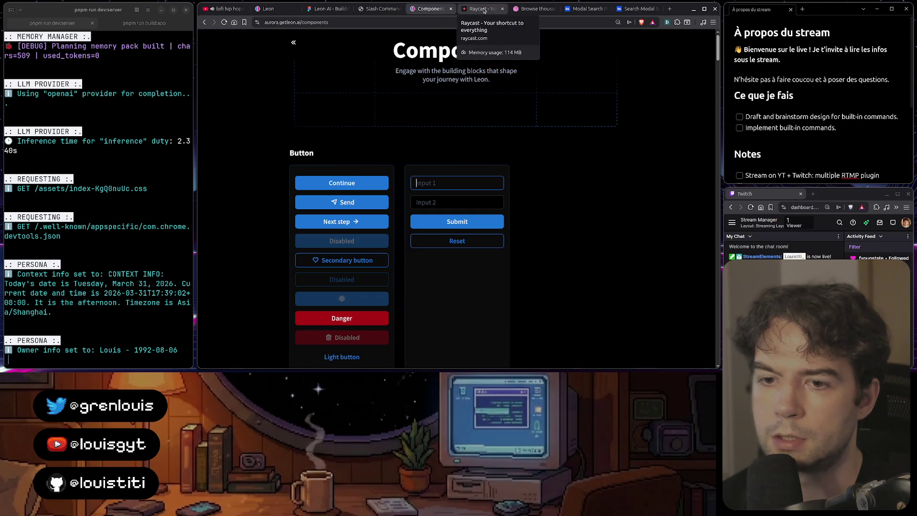
- Scroll through the gallery sections around the inputs and compare again with the slash-command demo
{"action": "scroll", "coordinate": [528, 158], "scroll_direction": "down", "scroll_amount": 10}
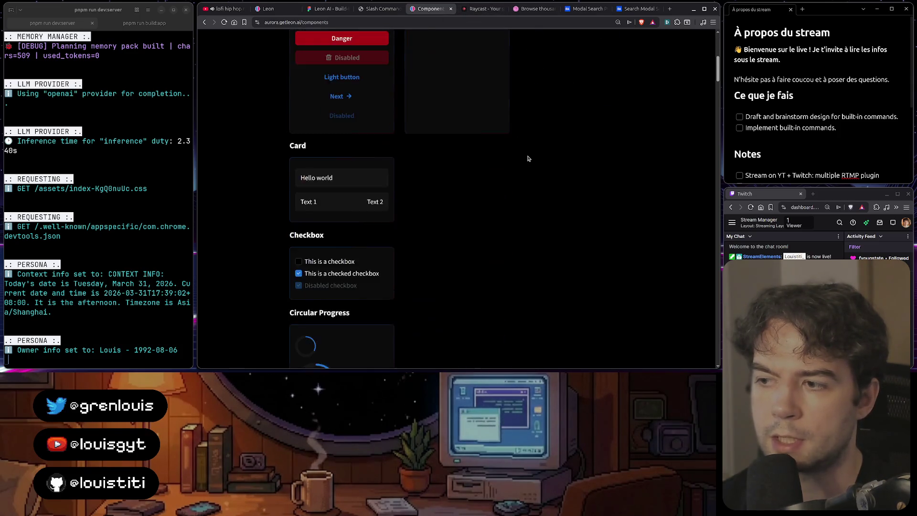
{"action": "scroll", "coordinate": [529, 159], "scroll_direction": "down", "scroll_amount": 15}
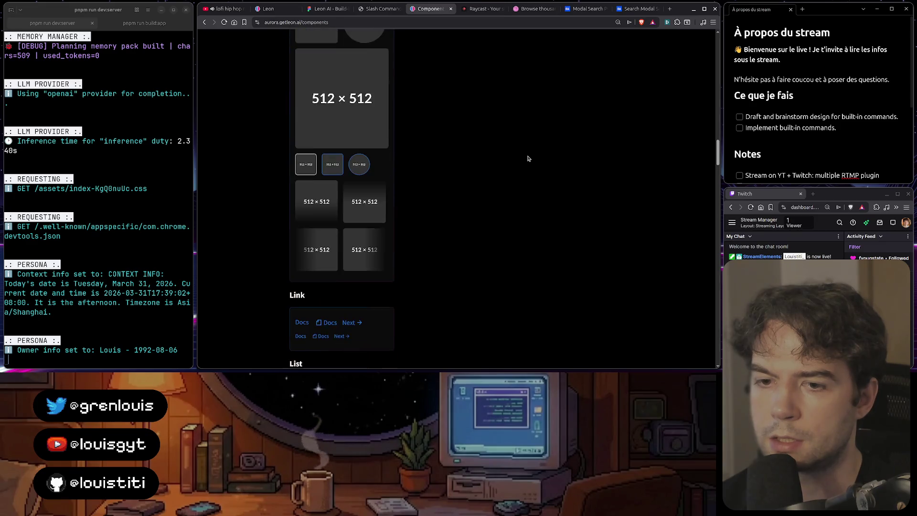
{"action": "scroll", "coordinate": [528, 159], "scroll_direction": "down", "scroll_amount": 5}
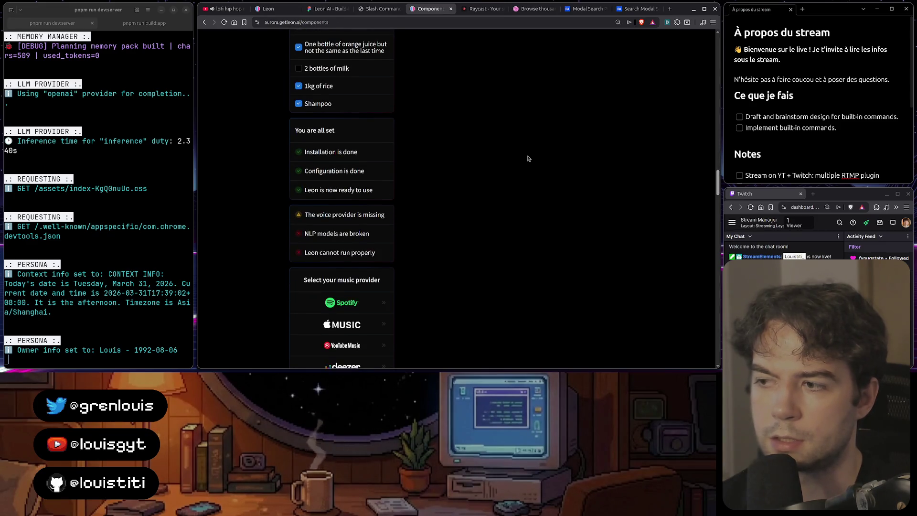
{"action": "scroll", "coordinate": [528, 159], "scroll_direction": "up", "scroll_amount": 15}
{"action": "scroll", "coordinate": [528, 159], "scroll_direction": "up", "scroll_amount": 10}
{"action": "scroll", "coordinate": [529, 159], "scroll_direction": "down", "scroll_amount": 8}
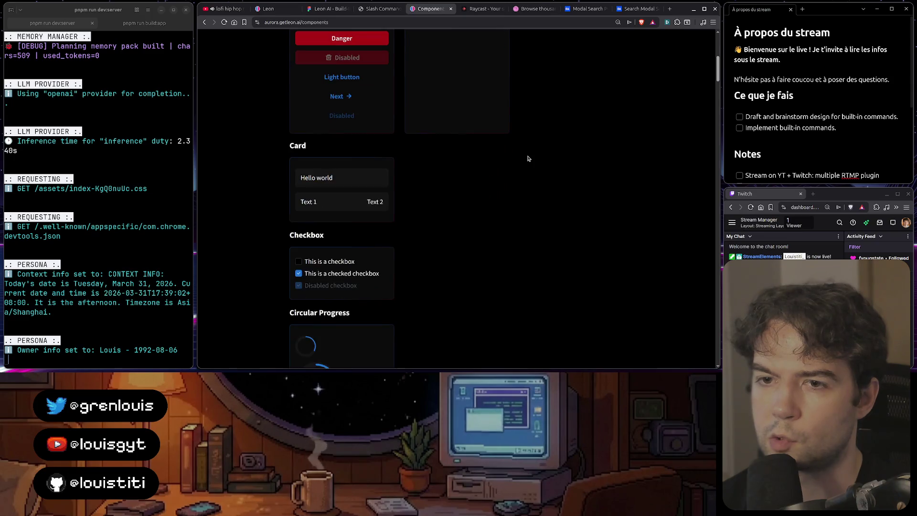
{"action": "scroll", "coordinate": [528, 158], "scroll_direction": "up", "scroll_amount": 3}
{"action": "scroll", "coordinate": [528, 158], "scroll_direction": "up", "scroll_amount": 3}
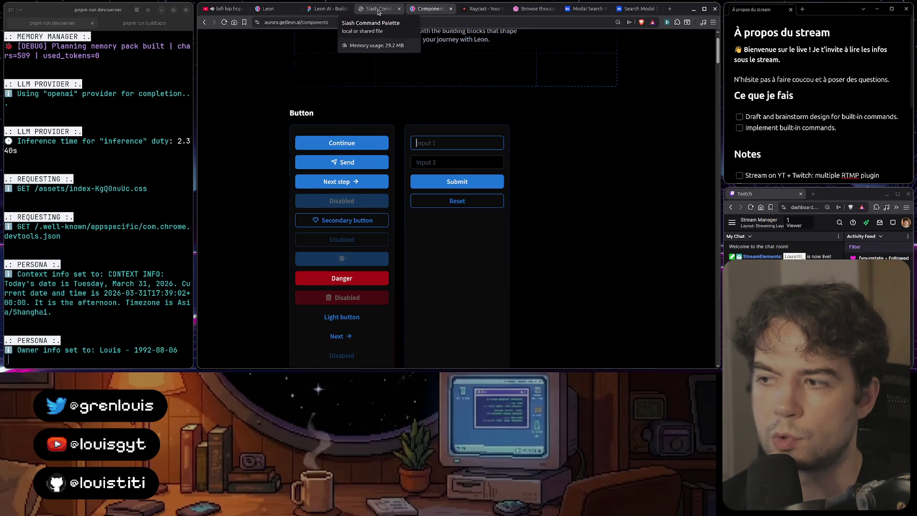
{"action": "left_click", "coordinate": [379, 10]}
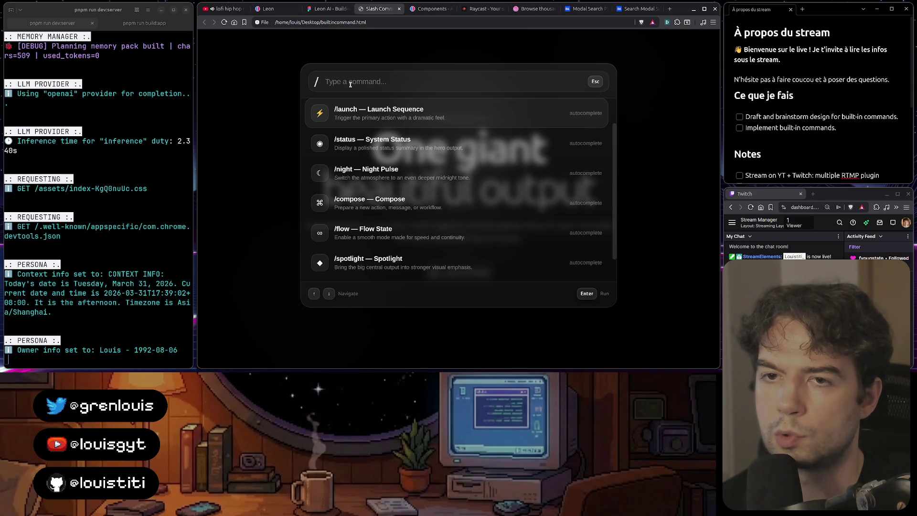
- Scroll the gallery down to the music-provider and recipe cards, then return to the Figma mockup
{"action": "left_click", "coordinate": [416, 12]}
{"action": "scroll", "coordinate": [432, 195], "scroll_direction": "down", "scroll_amount": 15}
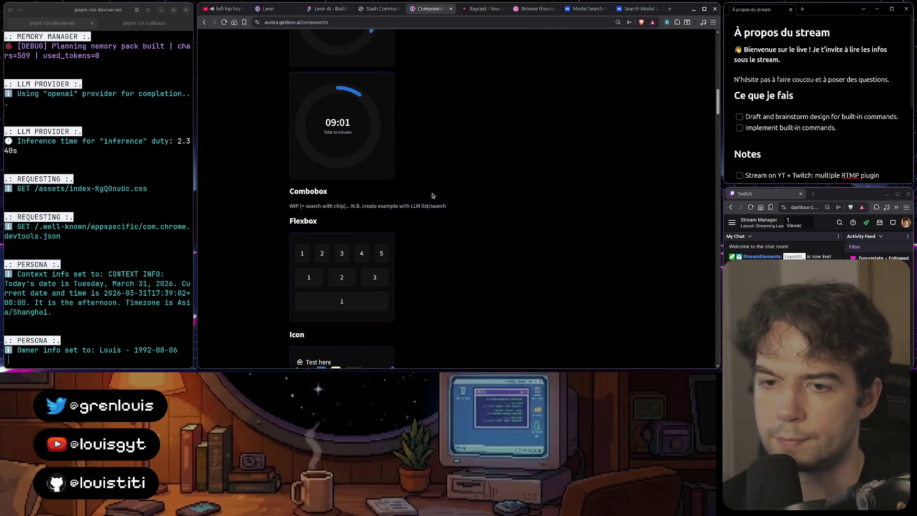
{"action": "scroll", "coordinate": [432, 195], "scroll_direction": "up", "scroll_amount": 7}
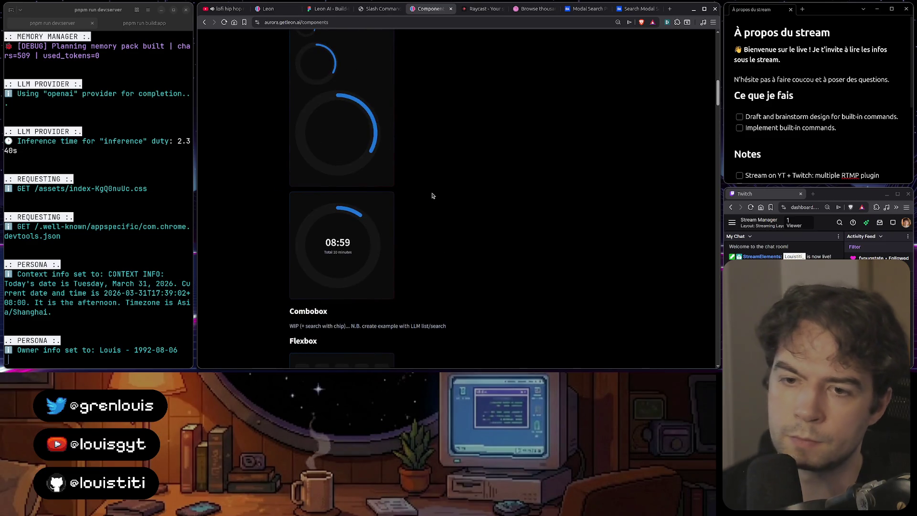
{"action": "scroll", "coordinate": [432, 195], "scroll_direction": "down", "scroll_amount": 5}
{"action": "scroll", "coordinate": [432, 195], "scroll_direction": "down", "scroll_amount": 10}
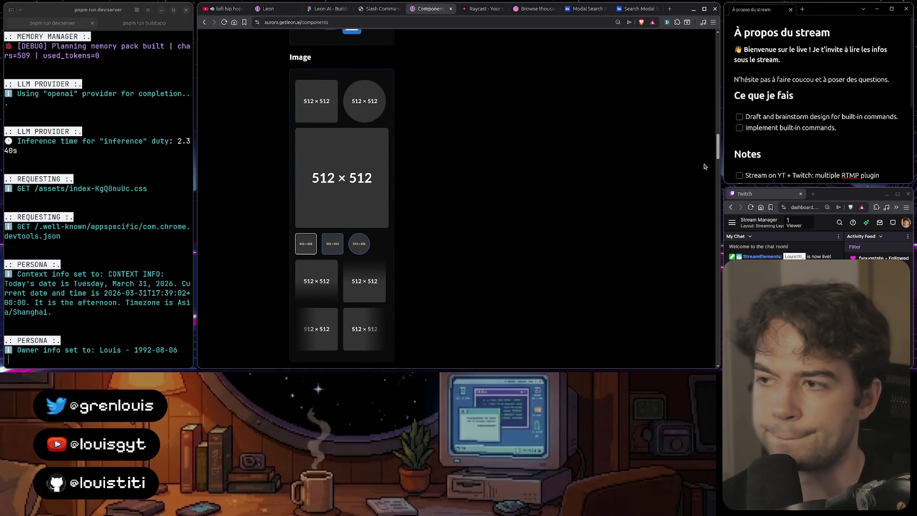
{"action": "mouse_move", "coordinate": [719, 146]}
{"action": "left_mouse_down"}
{"action": "mouse_move", "coordinate": [718, 191]}
{"action": "mouse_move", "coordinate": [712, 182]}
{"action": "left_mouse_up"}
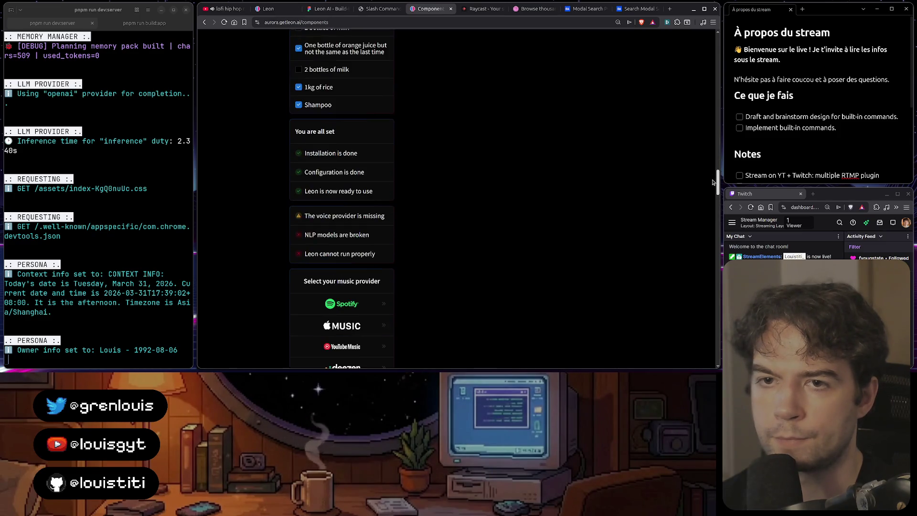
{"action": "scroll", "coordinate": [342, 309], "scroll_direction": "down", "scroll_amount": 3}
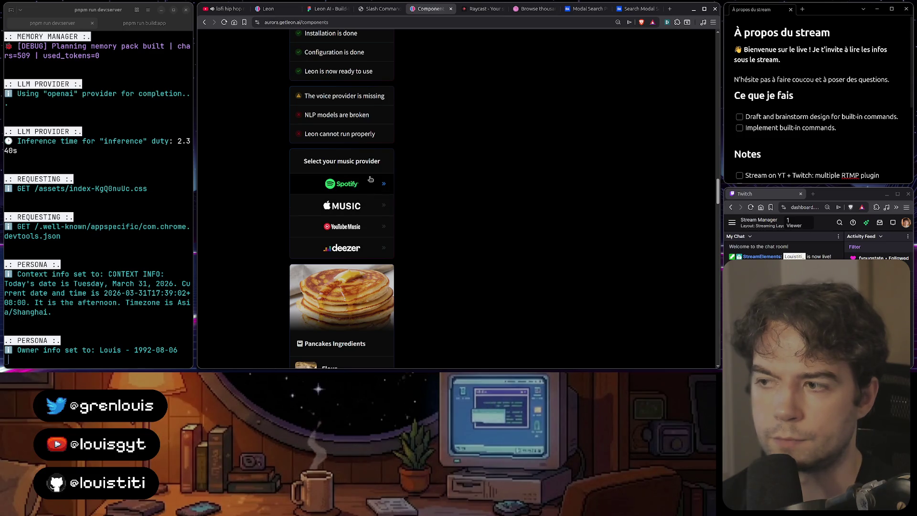
{"action": "left_click", "coordinate": [393, 15]}
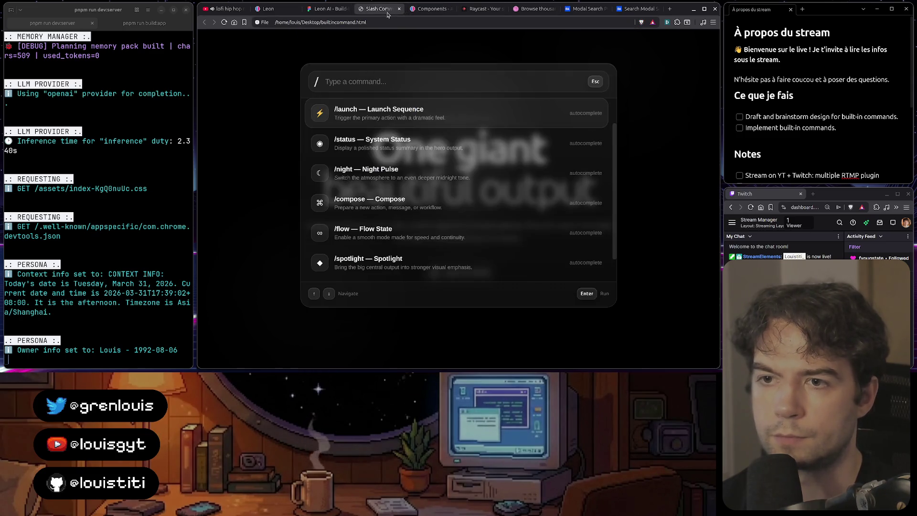
{"action": "left_click", "coordinate": [331, 14]}
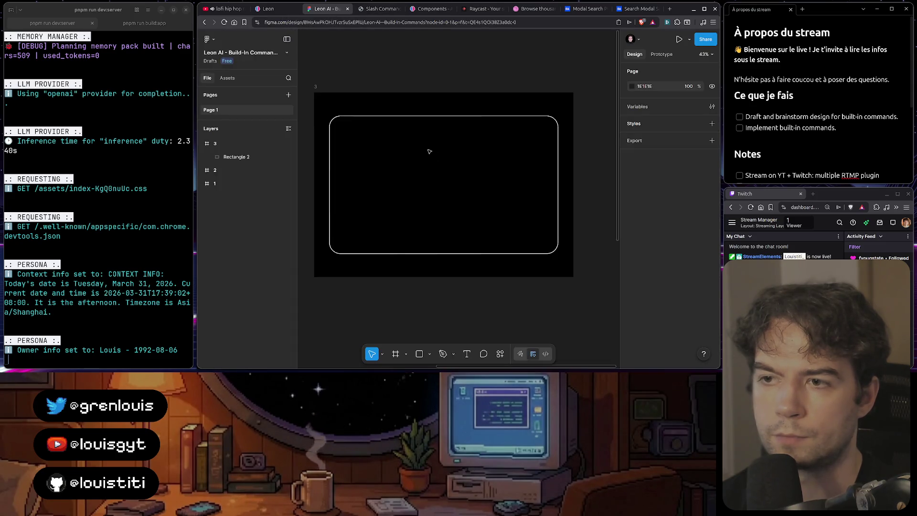
- Draw a horizontal line across the rounded rectangle near its top using the Line tool (L)
{"action": "key", "text": "l"}
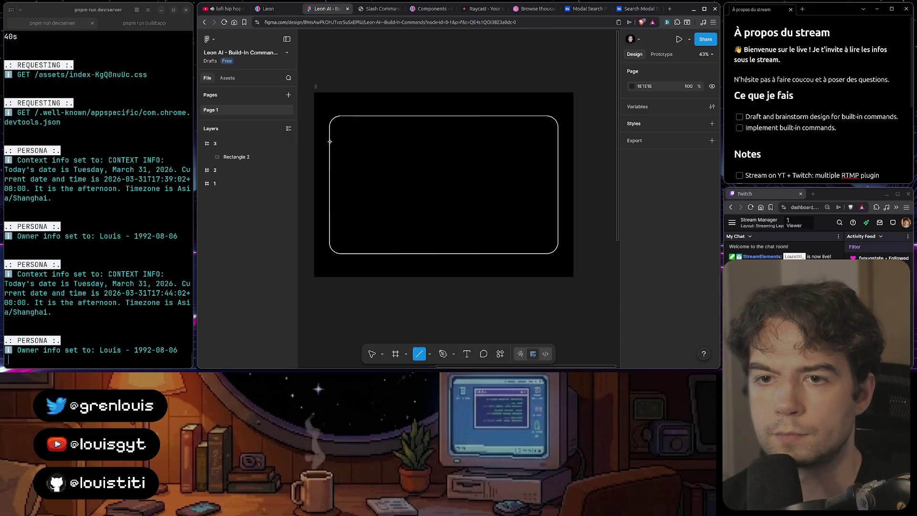
{"action": "left_click_drag", "start_coordinate": [329, 142], "coordinate": [558, 141]}
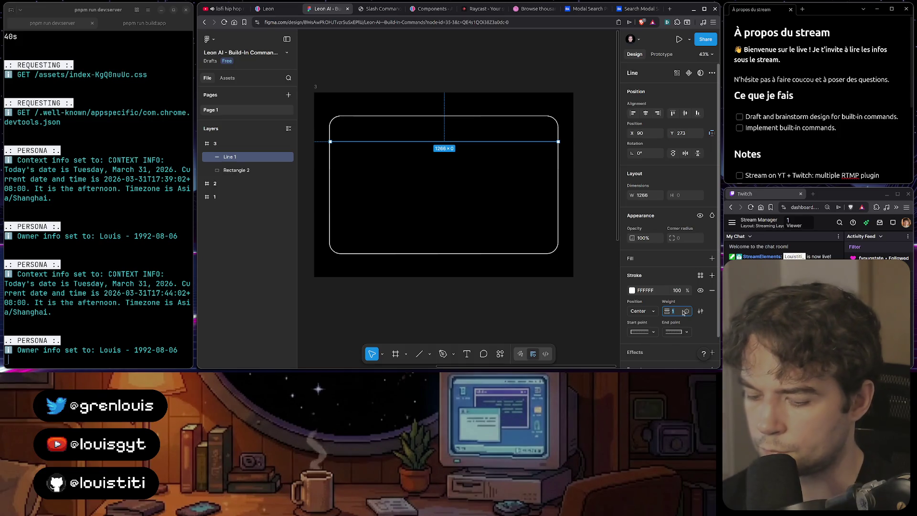
{"action": "left_click", "coordinate": [457, 148]}
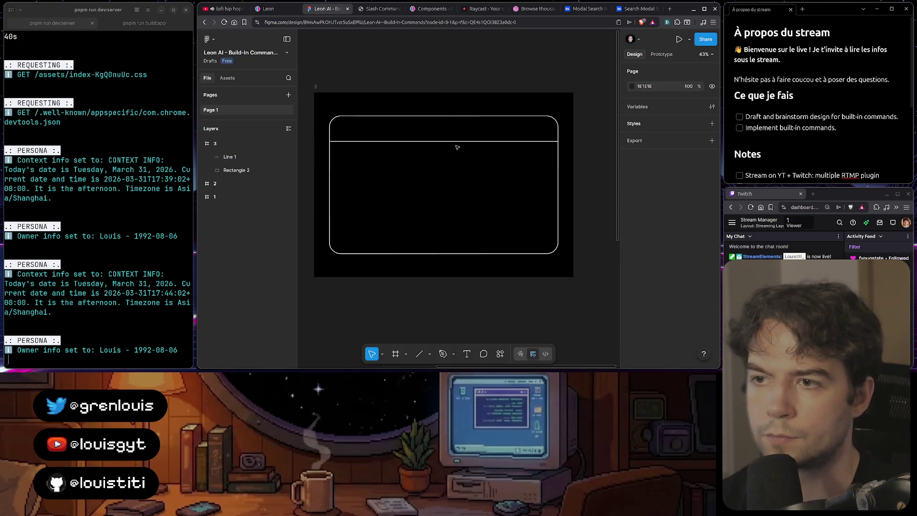
- Hide the side panels to widen the canvas, then bring the layers and design panels back
{"action": "scroll", "coordinate": [444, 152], "scroll_direction": "up", "scroll_amount": 3}
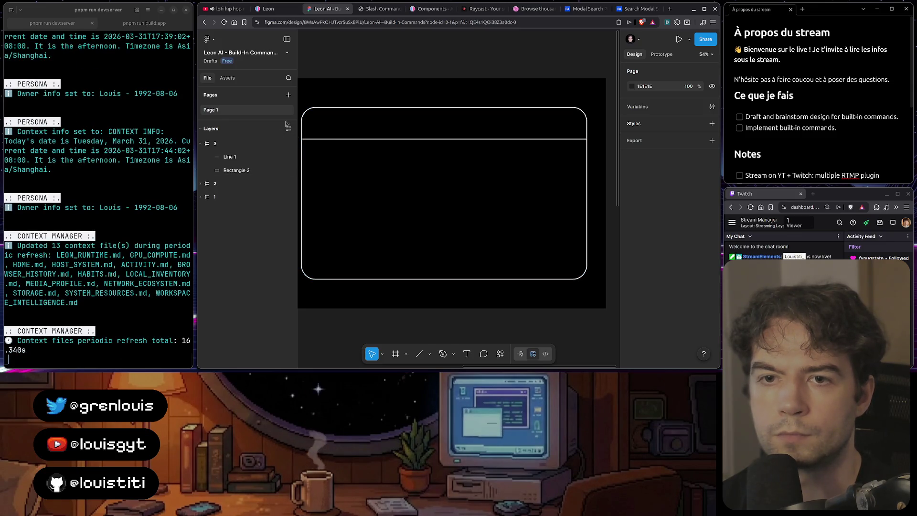
{"action": "left_click", "coordinate": [286, 39]}
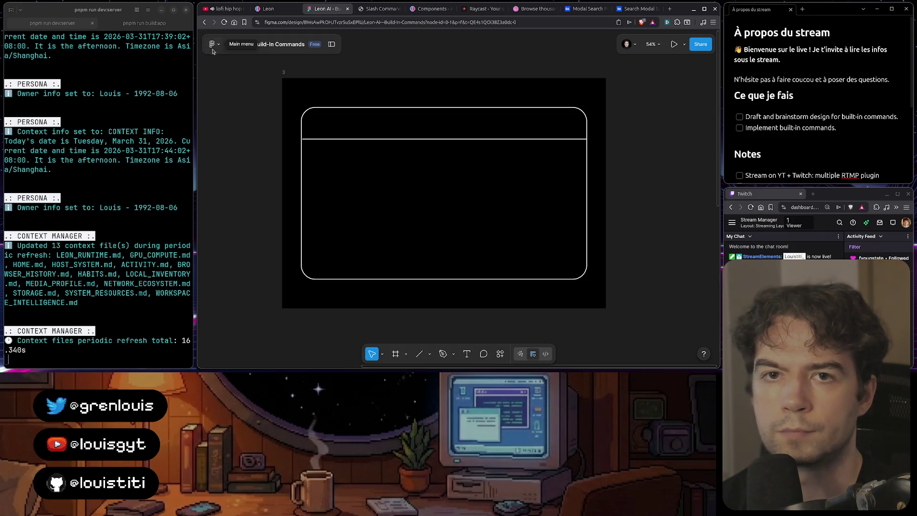
{"action": "left_click", "coordinate": [214, 45]}
{"action": "left_click", "coordinate": [214, 45]}
{"action": "left_click", "coordinate": [331, 44]}
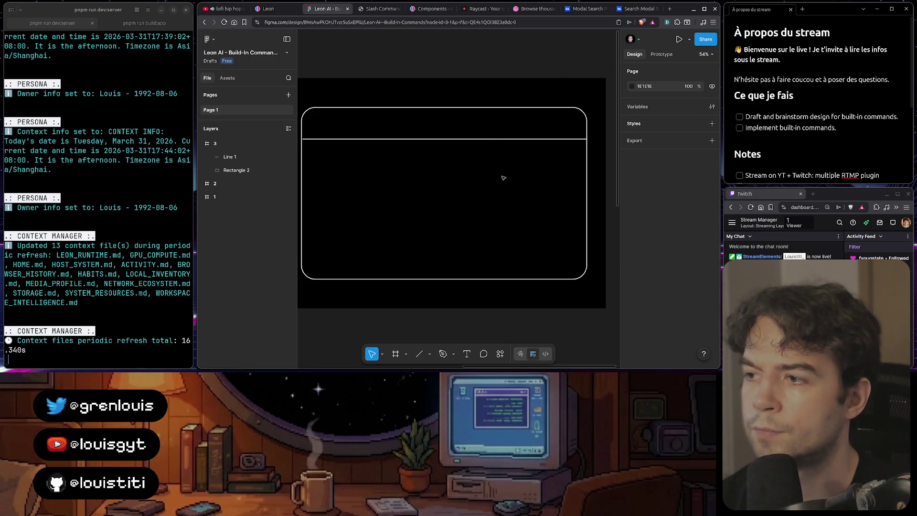
- Zoom in and inspect the divider line and rounded rectangle, recentring the frame
{"action": "scroll", "coordinate": [382, 164], "scroll_direction": "up", "scroll_amount": 10}
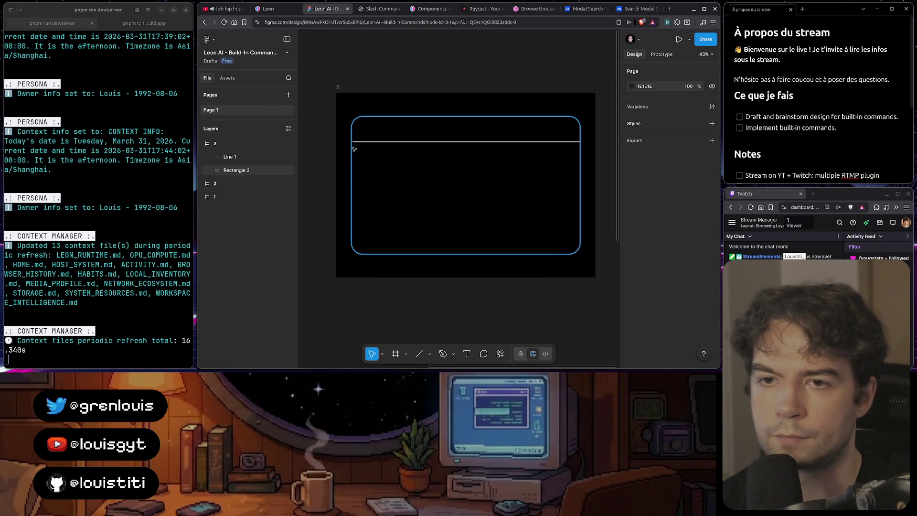
{"action": "left_click", "coordinate": [362, 107]}
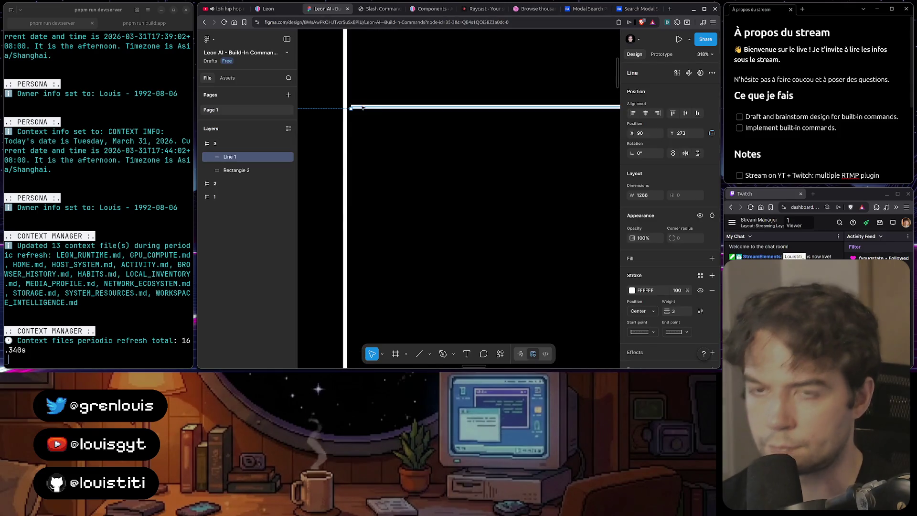
{"action": "scroll", "coordinate": [362, 108], "scroll_direction": "down", "scroll_amount": 15}
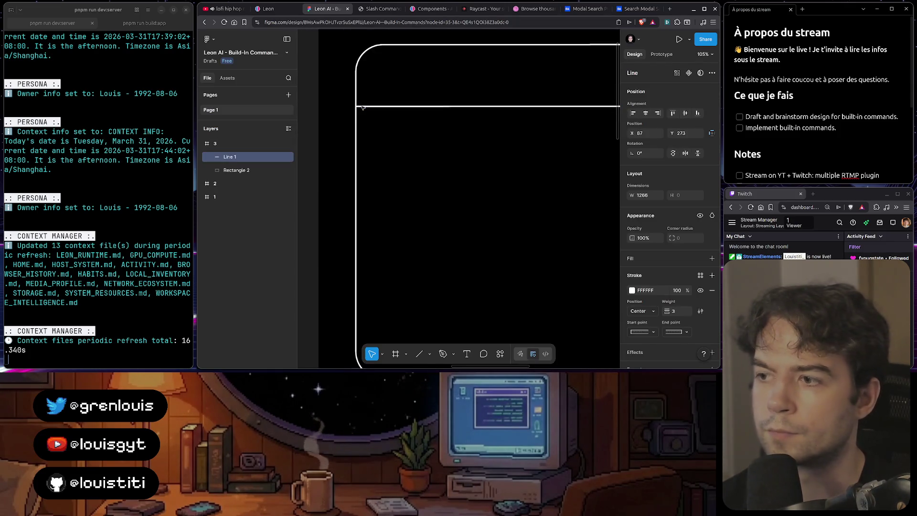
{"action": "scroll", "coordinate": [483, 128], "scroll_direction": "up", "scroll_amount": 8}
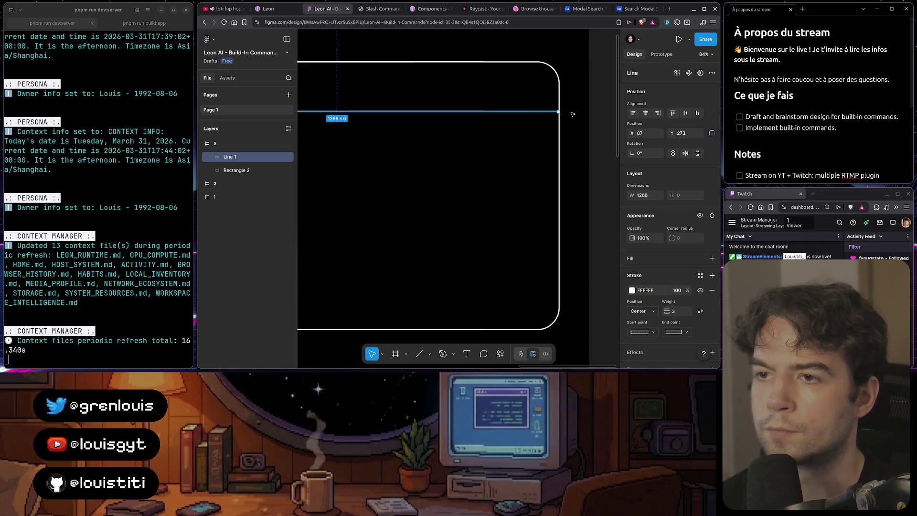
{"action": "left_click", "coordinate": [499, 118]}
{"action": "scroll", "coordinate": [500, 118], "scroll_direction": "down", "scroll_amount": 10}
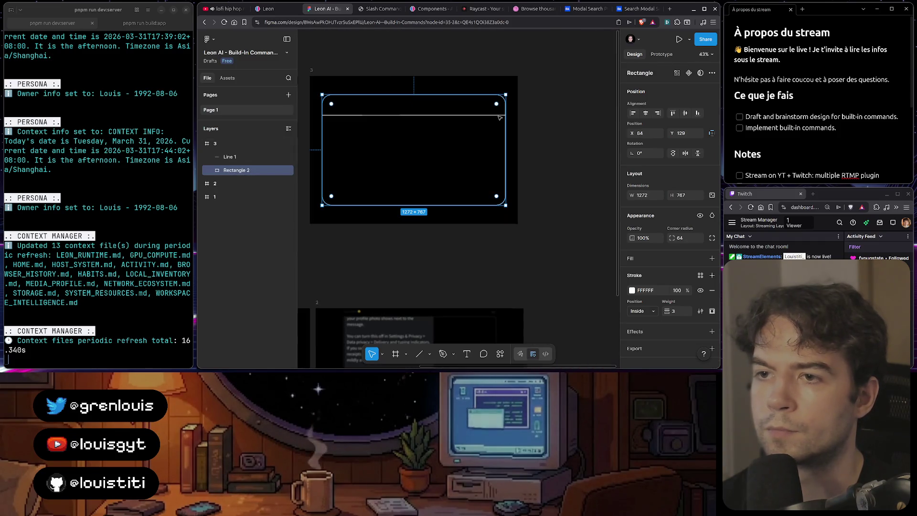
{"action": "left_click", "coordinate": [451, 247]}
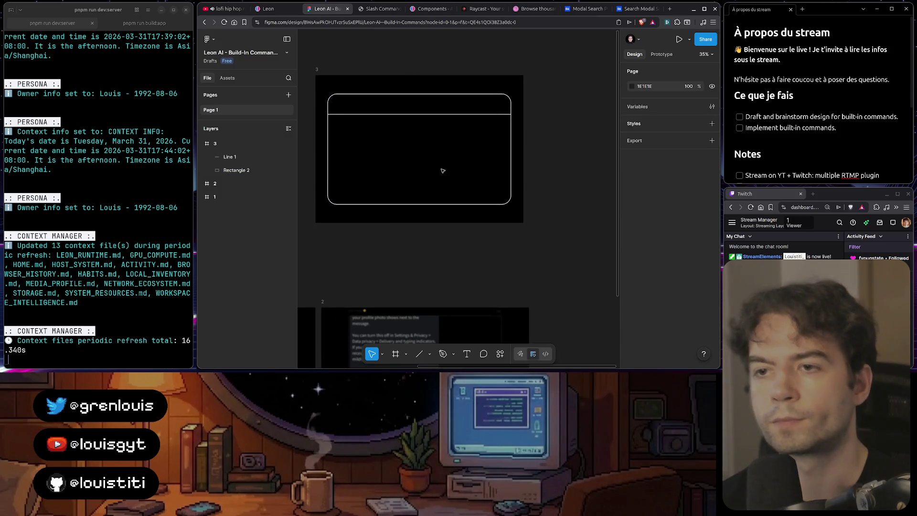
{"action": "left_click_drag", "start_coordinate": [443, 170], "coordinate": [459, 174]}
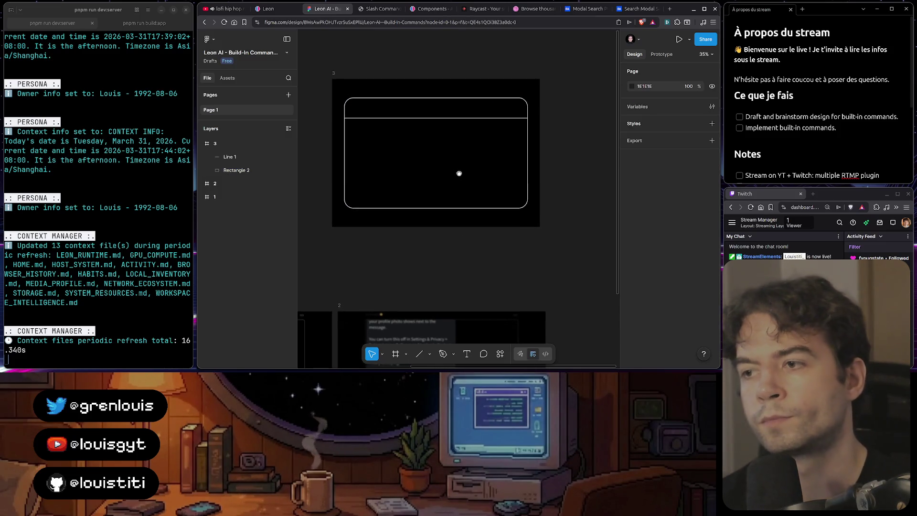
- Nudge the divider line down to Y 309 and deselect it
{"action": "left_click", "coordinate": [436, 118]}
{"action": "key", "text": "Down"}
{"action": "key", "text": "Down"}
{"action": "key", "text": "Down"}
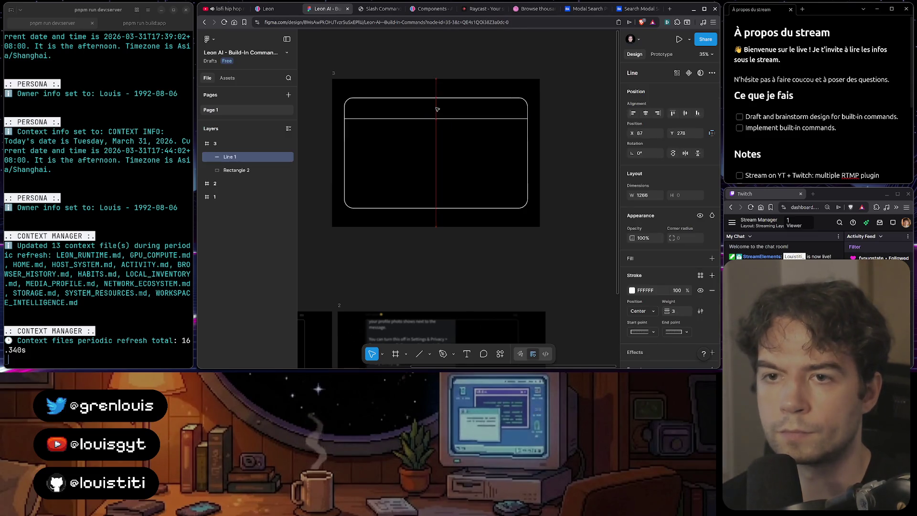
{"action": "key", "text": "shift+Down"}
{"action": "key", "text": "shift+Down"}
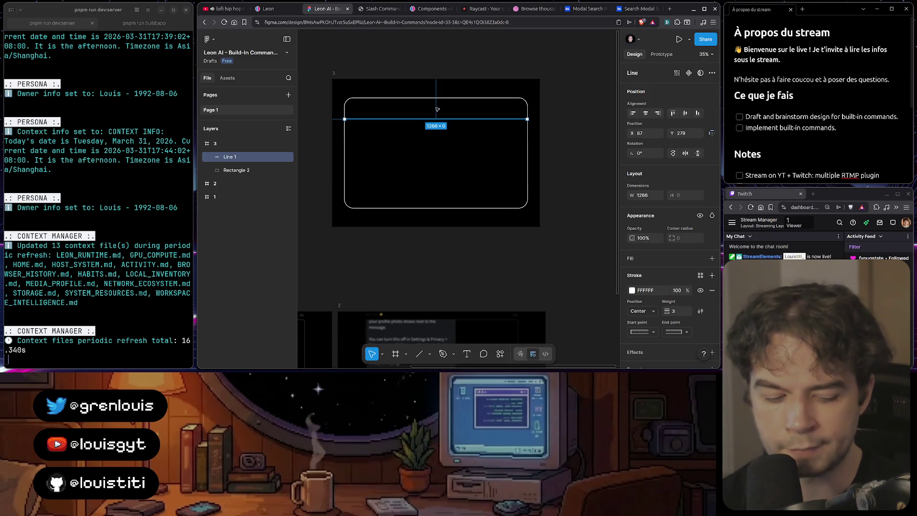
{"action": "key", "text": "shift+Down"}
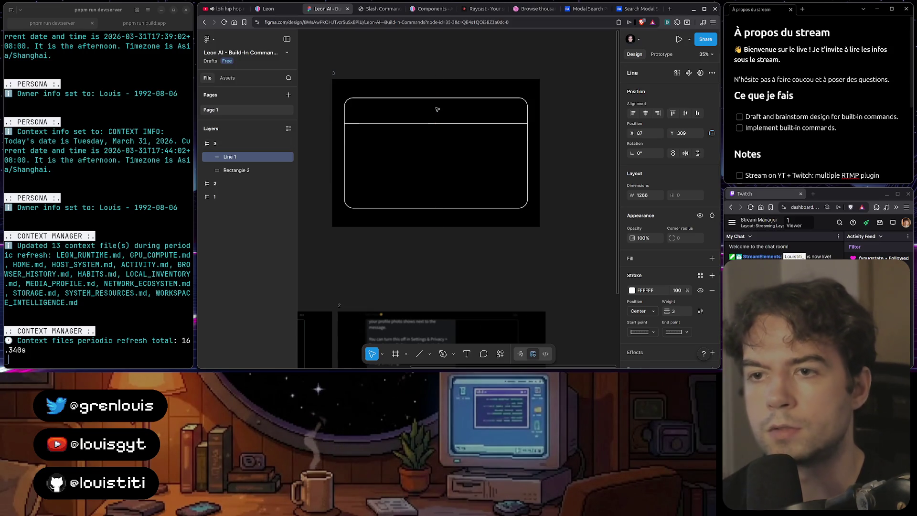
{"action": "left_click", "coordinate": [459, 137]}
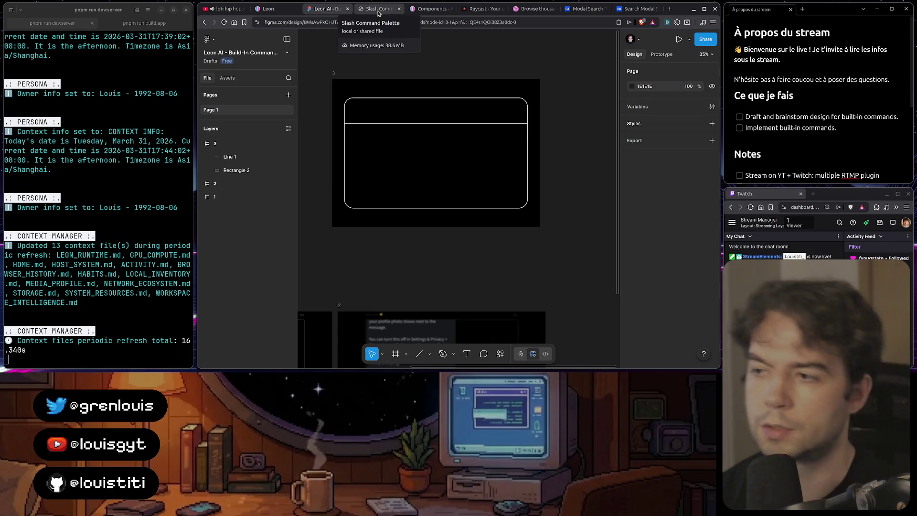
{"action": "left_click", "coordinate": [597, 10]}
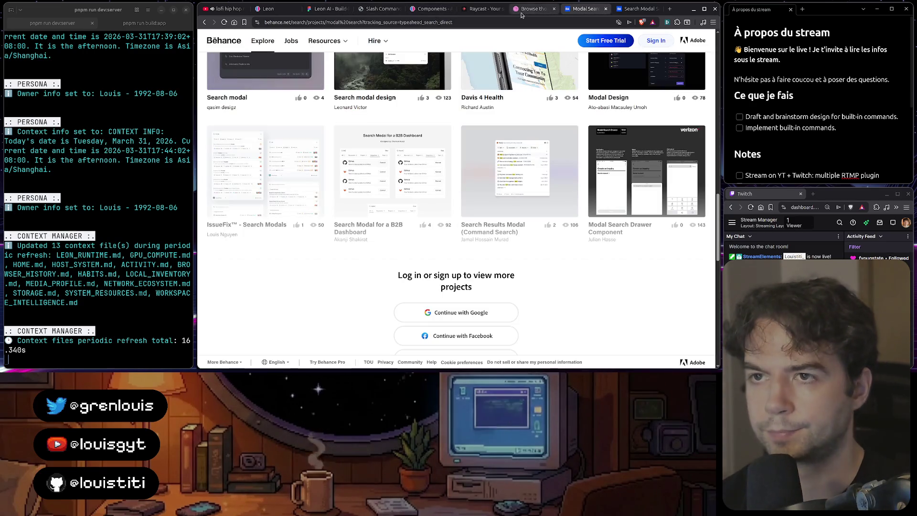
{"action": "left_click", "coordinate": [378, 11]}
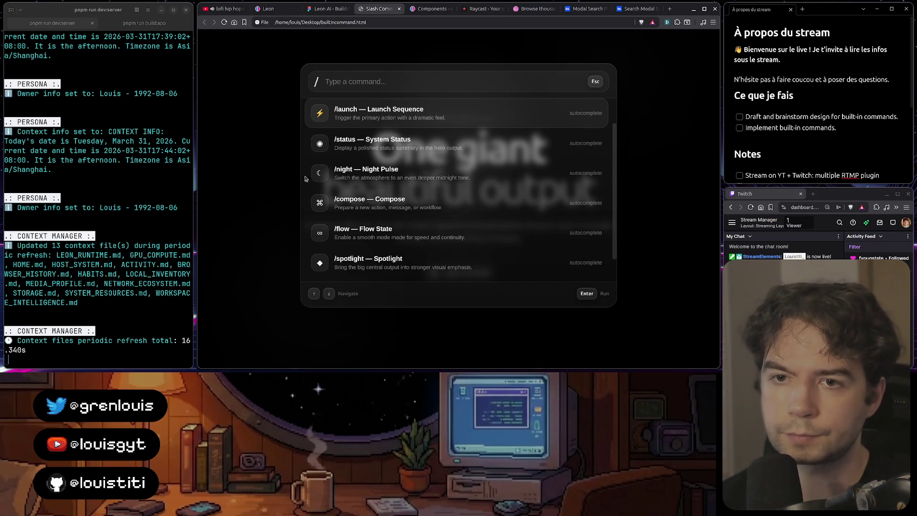
{"action": "scroll", "coordinate": [412, 256], "scroll_direction": "down", "scroll_amount": 1}
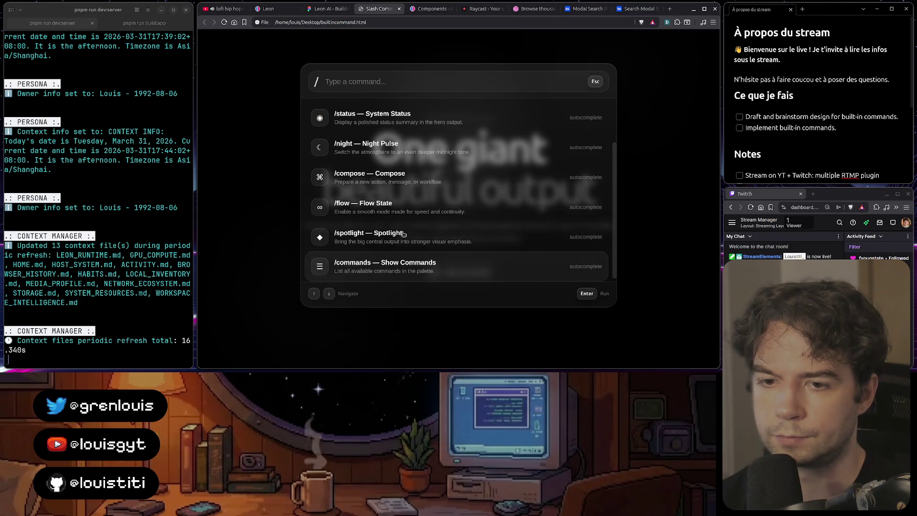
{"action": "left_click", "coordinate": [329, 11]}
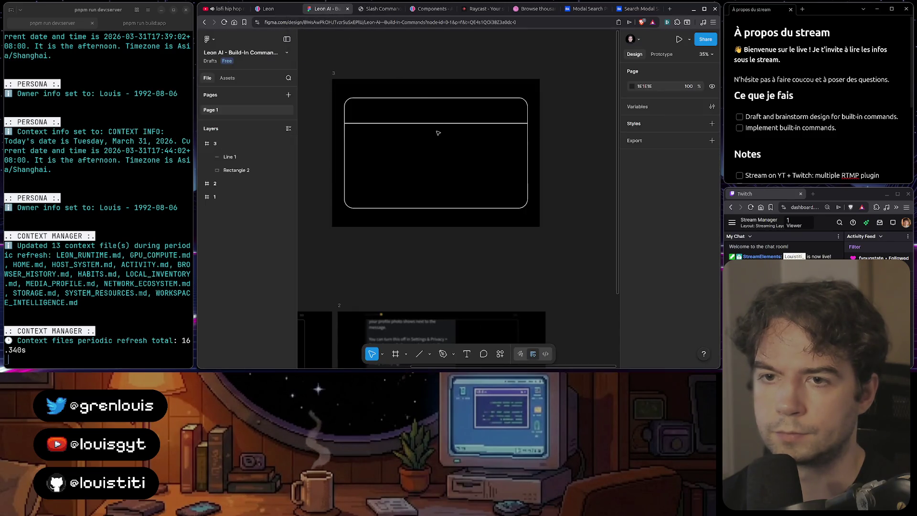
- Stretch frame 3 taller to 1185 and lengthen the rounded rectangle inside it
{"action": "left_click", "coordinate": [460, 216]}
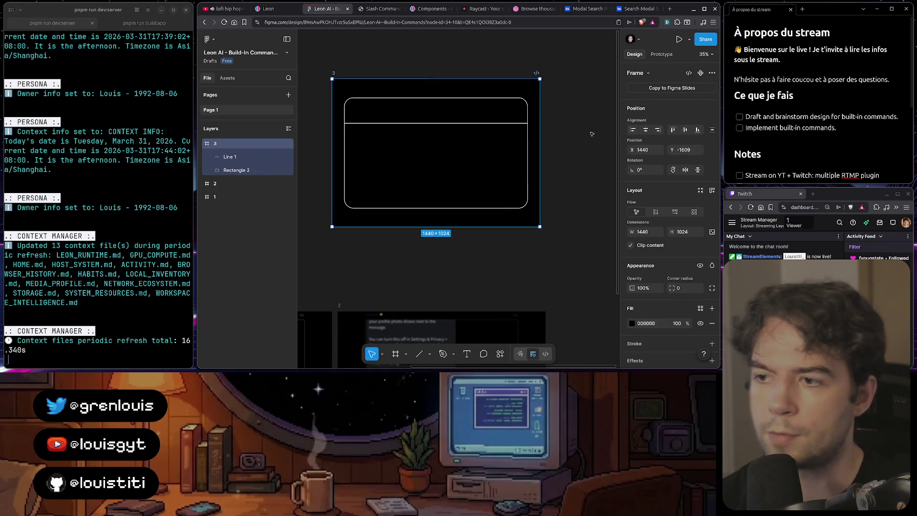
{"action": "left_click_drag", "start_coordinate": [490, 233], "coordinate": [490, 298]}
{"action": "left_click", "coordinate": [467, 210]}
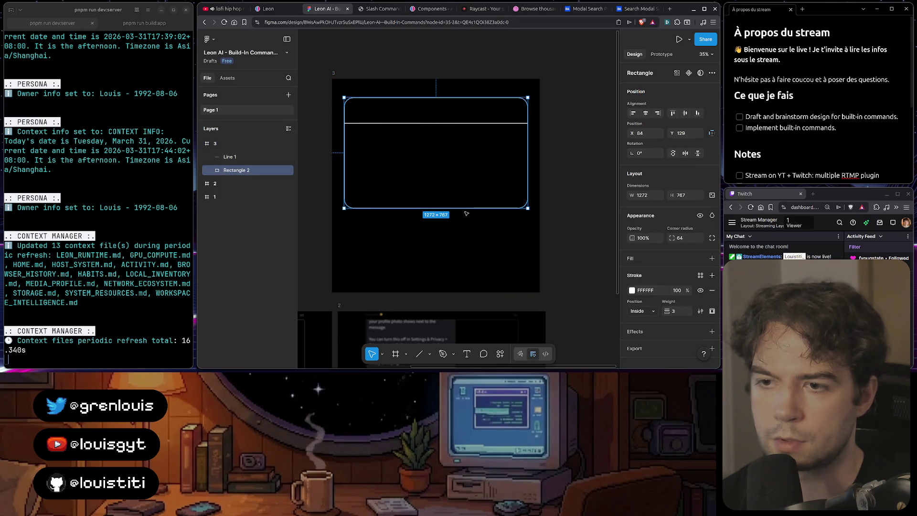
{"action": "left_click_drag", "start_coordinate": [466, 208], "coordinate": [462, 275]}
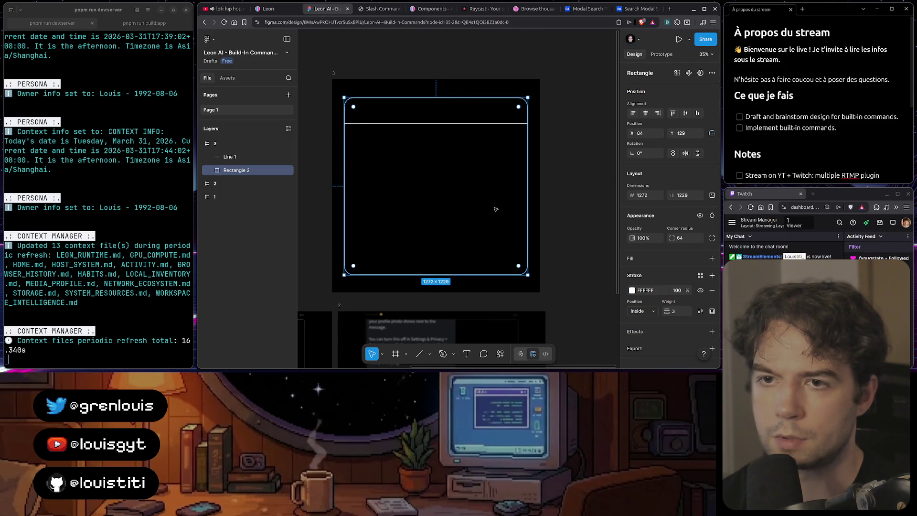
- Move the rounded rectangle and Line 1 up together to centre them vertically in the frame
{"action": "left_click", "coordinate": [572, 132]}
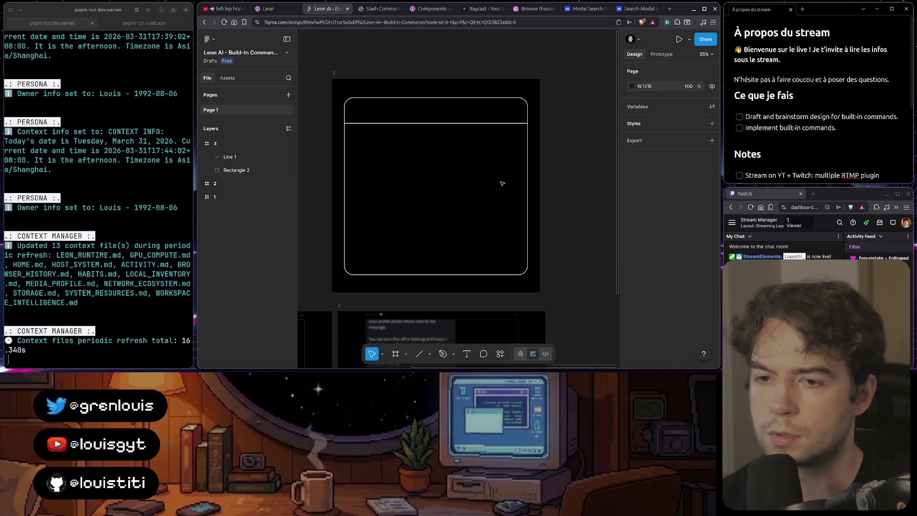
{"action": "left_click", "coordinate": [444, 98]}
{"action": "key", "text": "alt"}
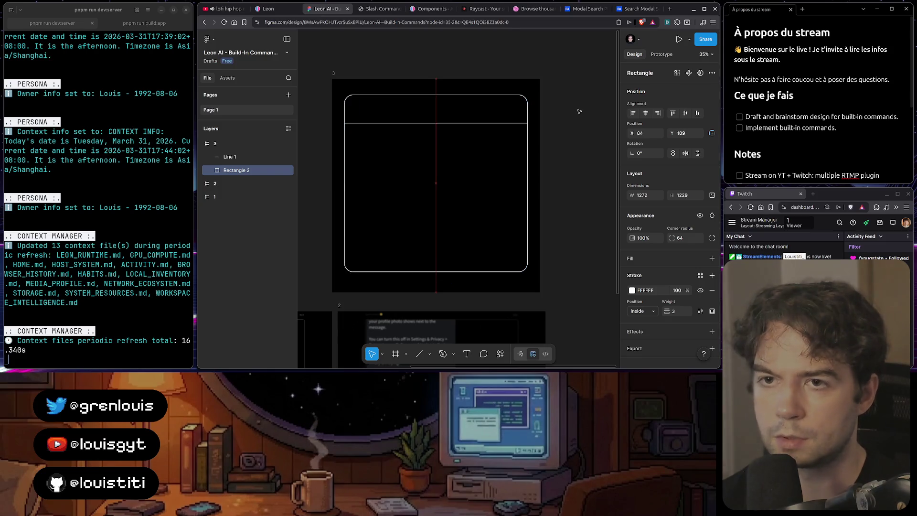
{"action": "left_click", "coordinate": [507, 123]}
{"action": "left_click", "coordinate": [502, 100], "text": "shift"}
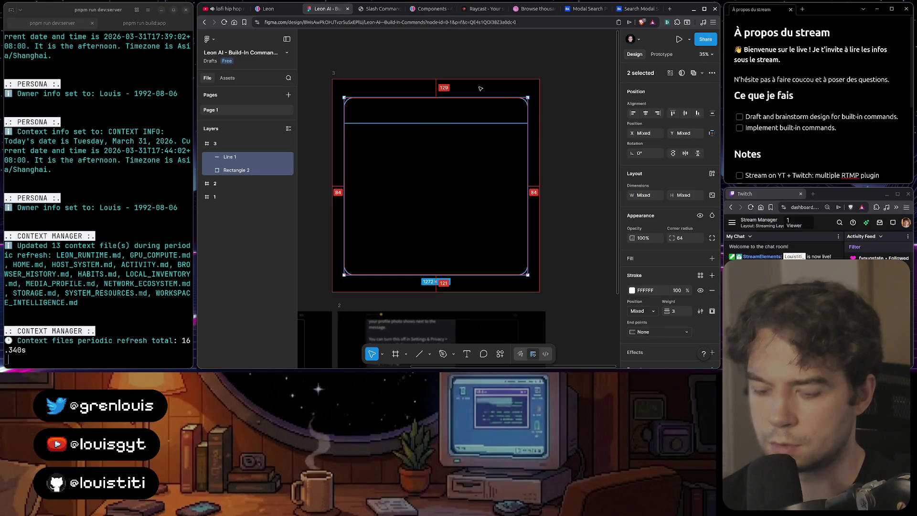
{"action": "key", "text": "Up"}
{"action": "key", "text": "Up"}
{"action": "key", "text": "Up"}
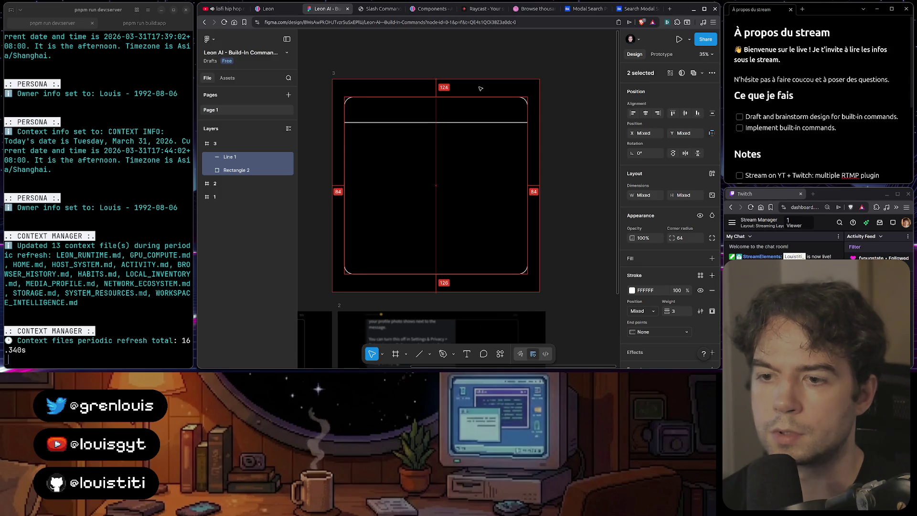
{"action": "left_click", "coordinate": [556, 122]}
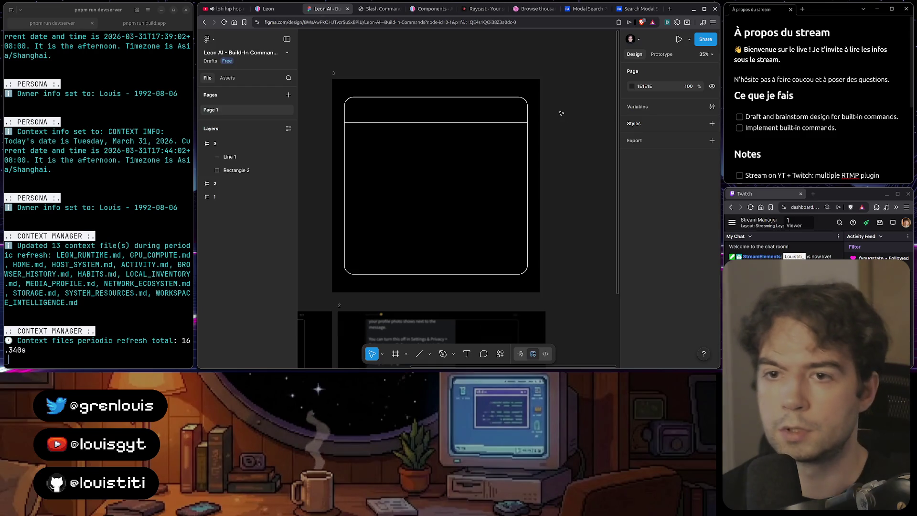
- Duplicate the top divider into a second line at Y 1174, then view the slash-command demo page
{"action": "left_click", "coordinate": [441, 124]}
{"action": "key", "text": "ctrl+d"}
{"action": "key", "text": "shift+Down"}
{"action": "key", "text": "shift+Down"}
{"action": "key", "text": "shift+Down"}
{"action": "key", "text": "shift+Down"}
{"action": "key", "text": "shift+Down"}
{"action": "key", "text": "shift+Down"}
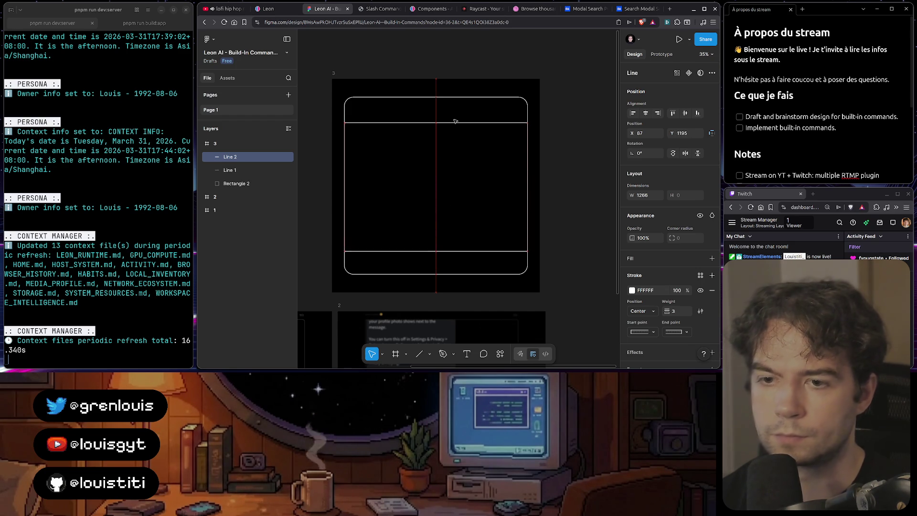
{"action": "left_click", "coordinate": [455, 123]}
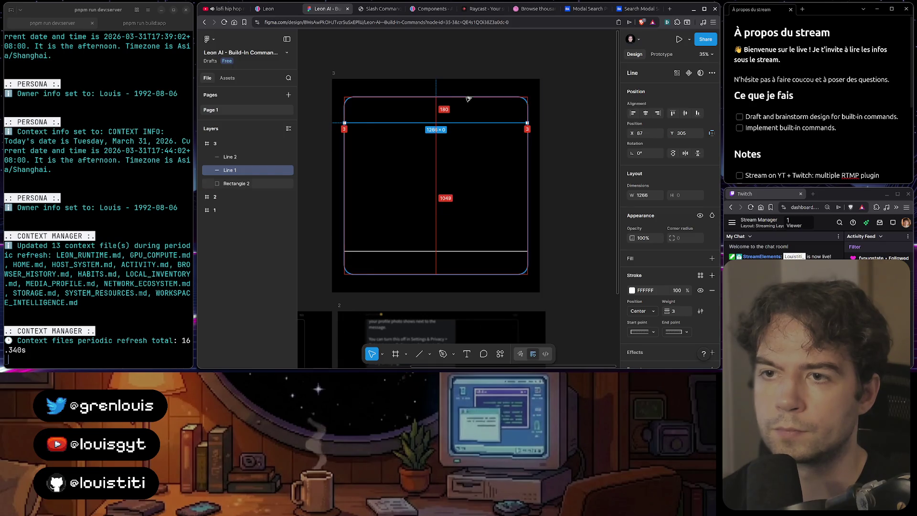
{"action": "left_click", "coordinate": [454, 251]}
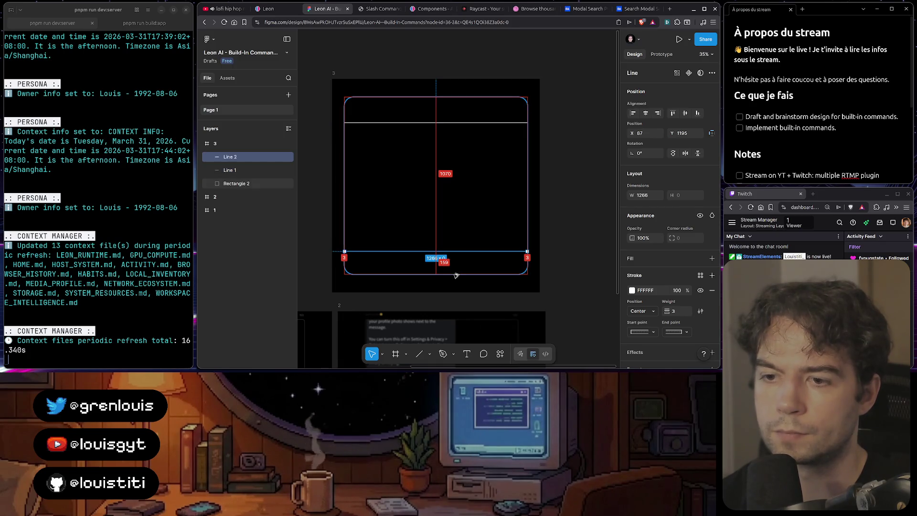
{"action": "key", "text": "shift+Up"}
{"action": "key", "text": "shift+Up"}
{"action": "key", "text": "Up"}
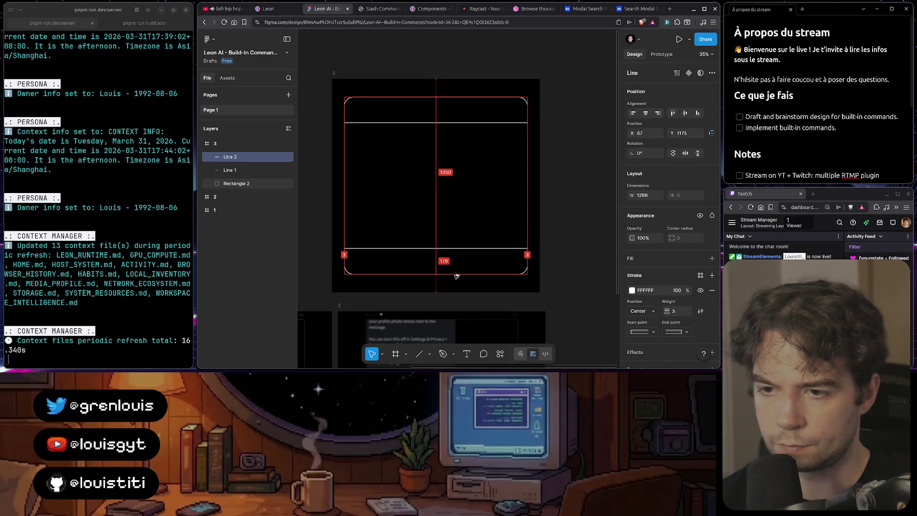
{"action": "left_click", "coordinate": [456, 276]}
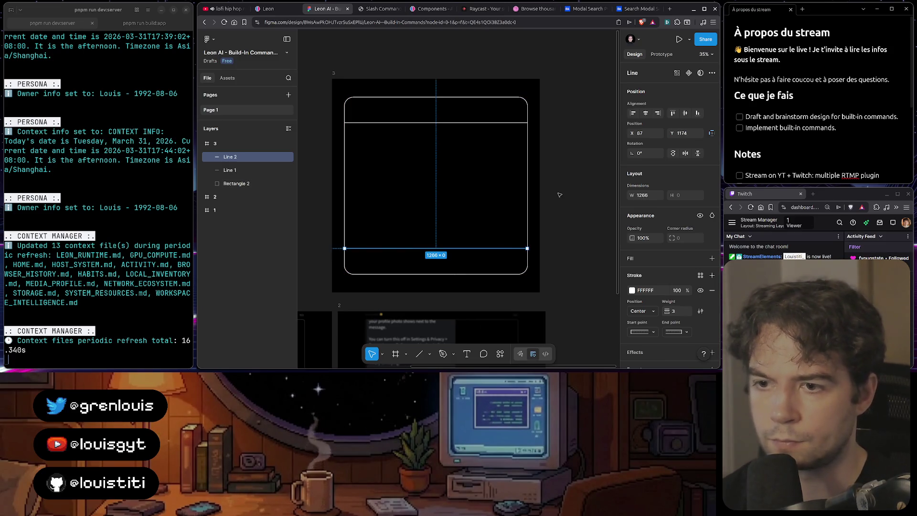
{"action": "left_click", "coordinate": [380, 9]}
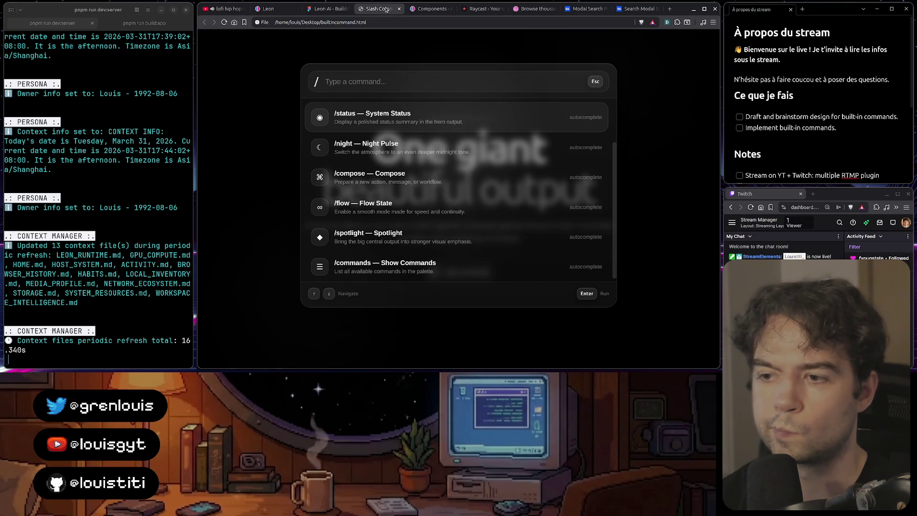
- Nudge Line 2 down to Y 1224, closer to the rounded rectangle's bottom edge
{"action": "left_click", "coordinate": [325, 10]}
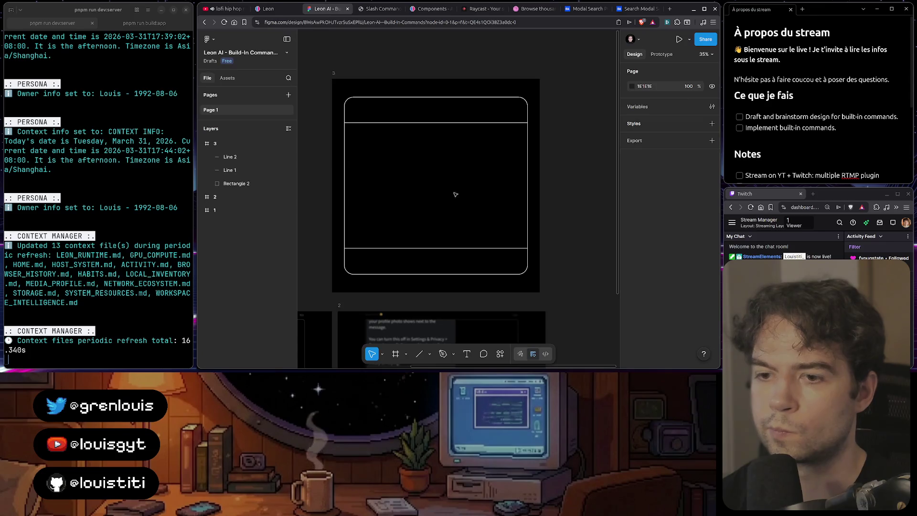
{"action": "left_click", "coordinate": [450, 249]}
{"action": "key", "text": "shift+Down"}
{"action": "key", "text": "shift+Down"}
{"action": "key", "text": "shift+Down"}
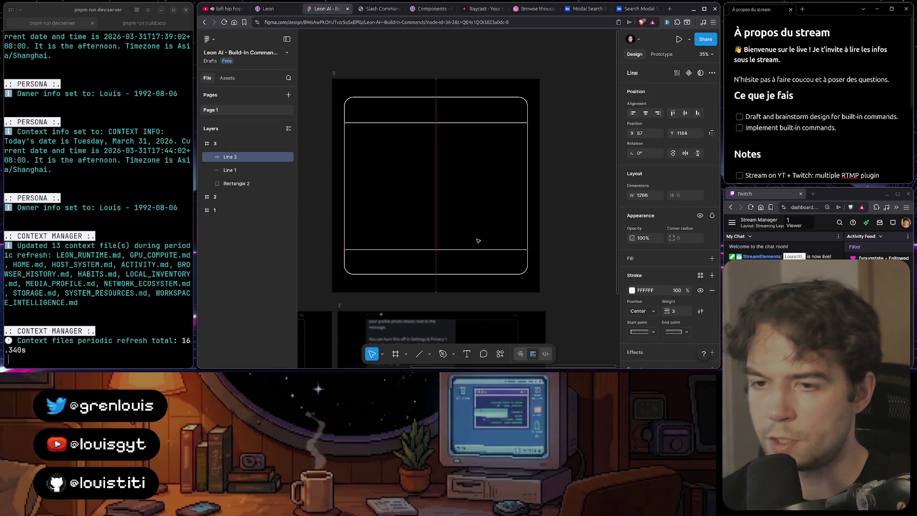
{"action": "key", "text": "shift+Down"}
{"action": "key", "text": "alt"}
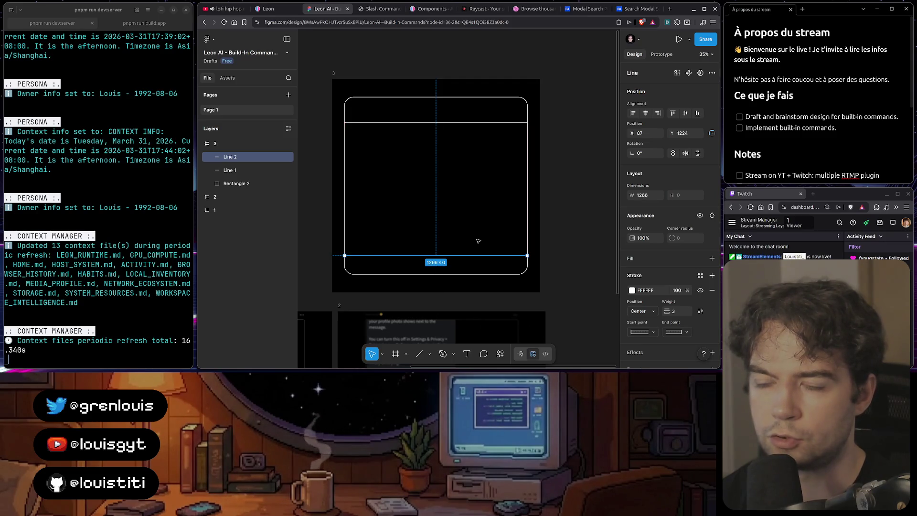
{"action": "left_click", "coordinate": [566, 196]}
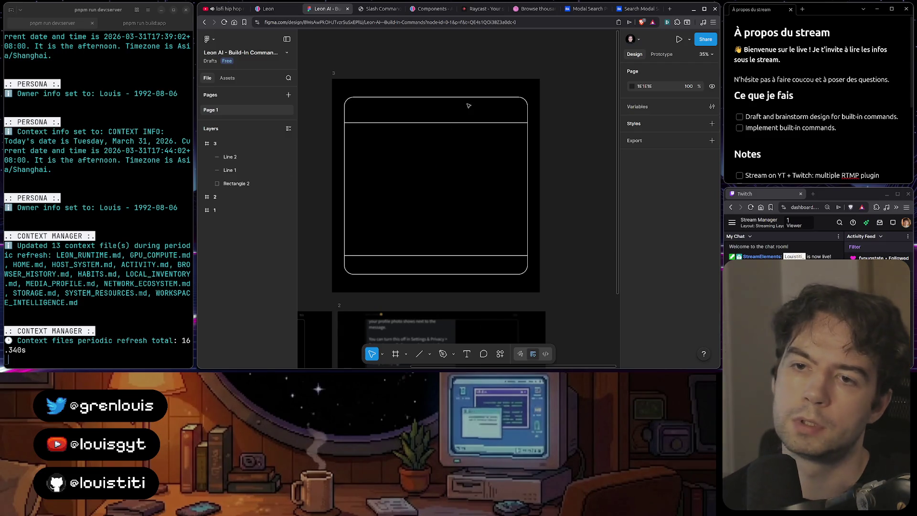
{"action": "left_click", "coordinate": [378, 11]}
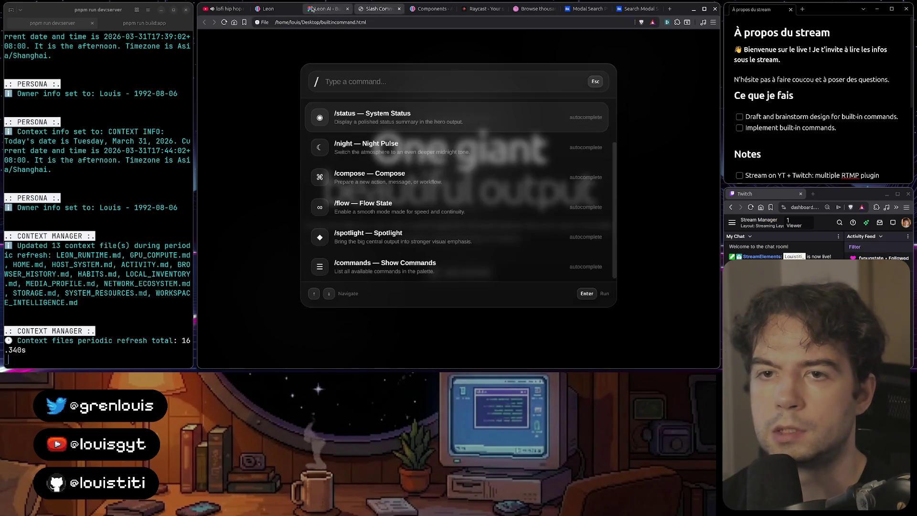
{"action": "left_click", "coordinate": [277, 12]}
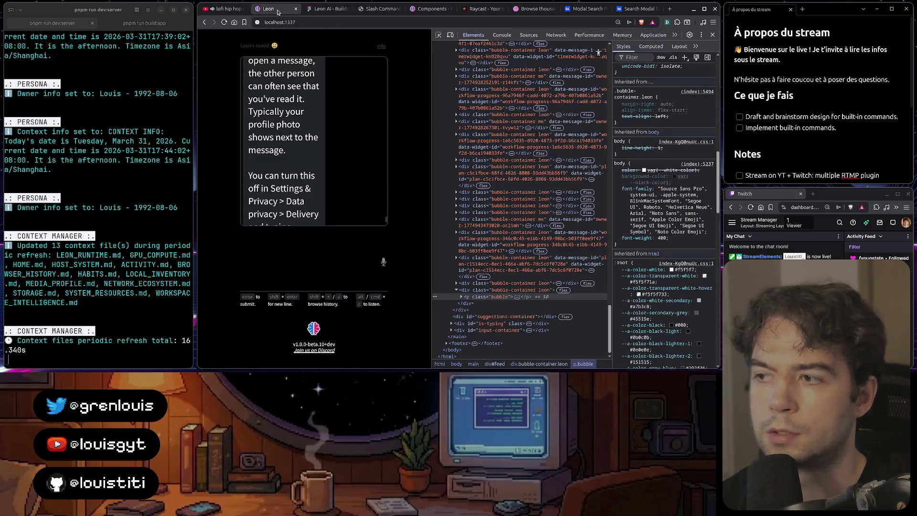
{"action": "left_click", "coordinate": [327, 9]}
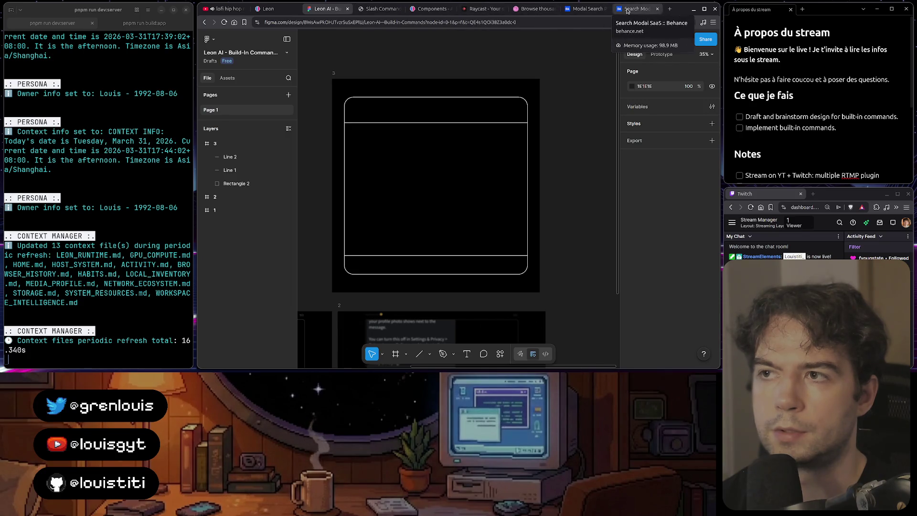
{"action": "left_click", "coordinate": [417, 9]}
{"action": "key", "text": "ctrl+shift+Tab"}
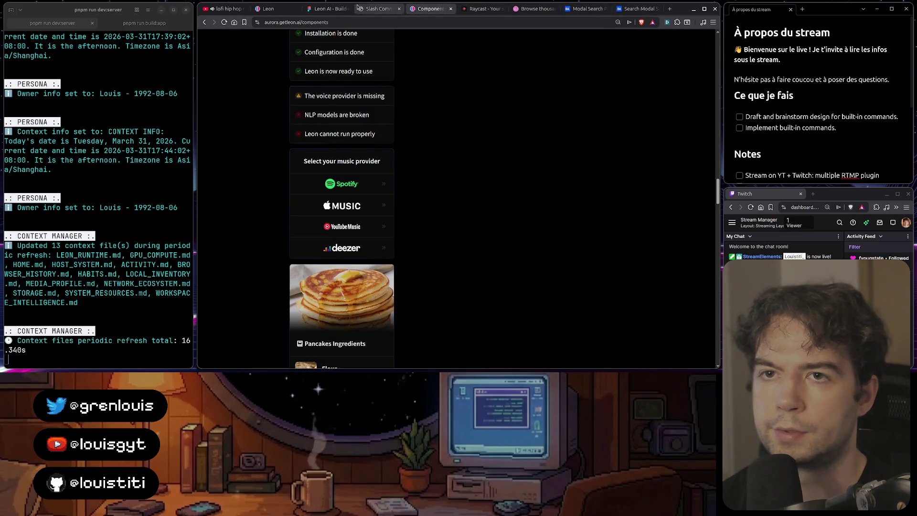
{"action": "key", "text": "ctrl+shift+Tab"}
{"action": "left_click", "coordinate": [432, 98]}
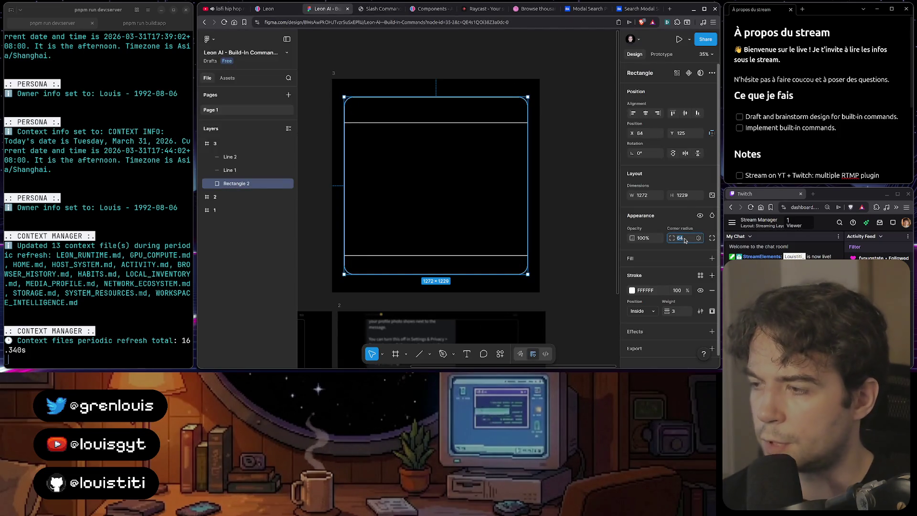
- Set Rectangle 2's corner radius to 48, comparing it with the slash-command and Aurora pages
{"action": "type", "text": "48"}
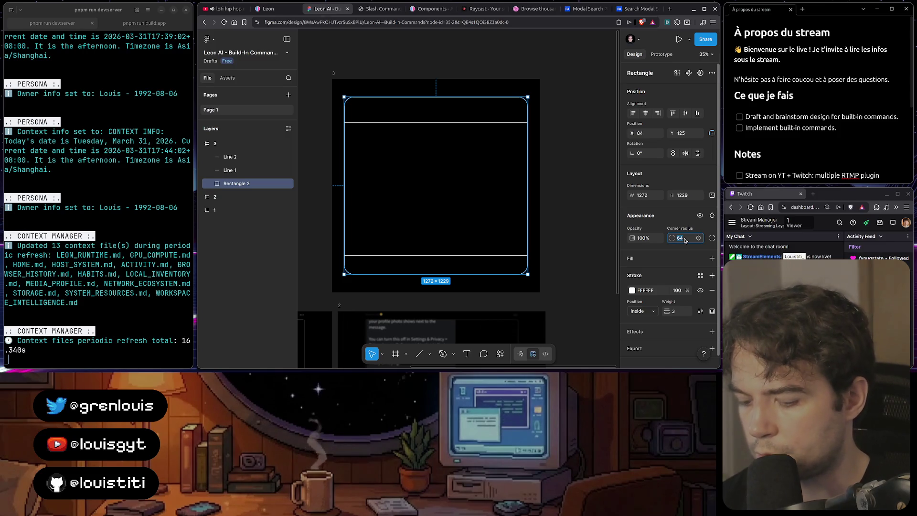
{"action": "left_click", "coordinate": [550, 120]}
{"action": "left_click", "coordinate": [384, 9]}
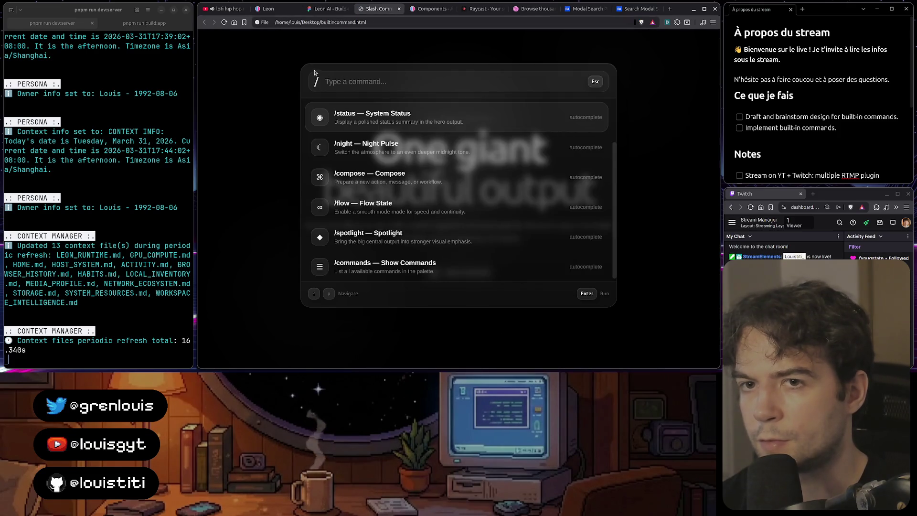
{"action": "left_click", "coordinate": [332, 9]}
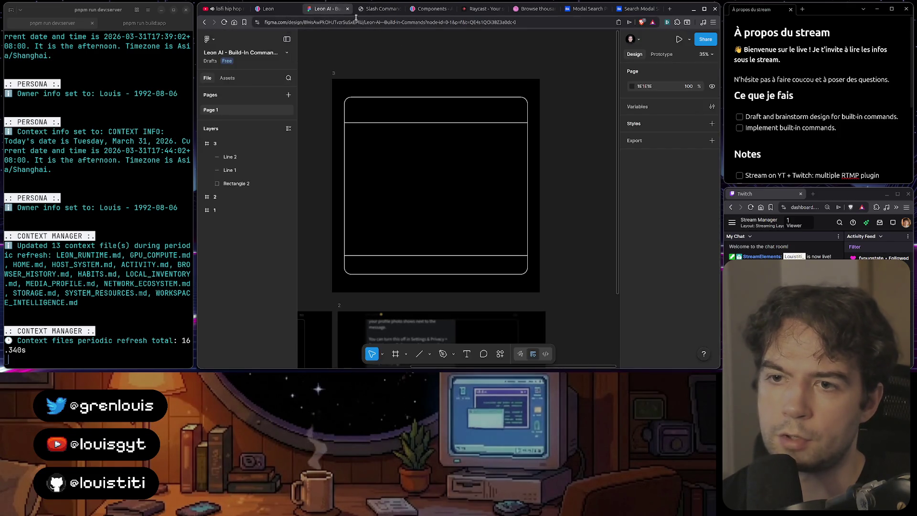
{"action": "left_click", "coordinate": [413, 10]}
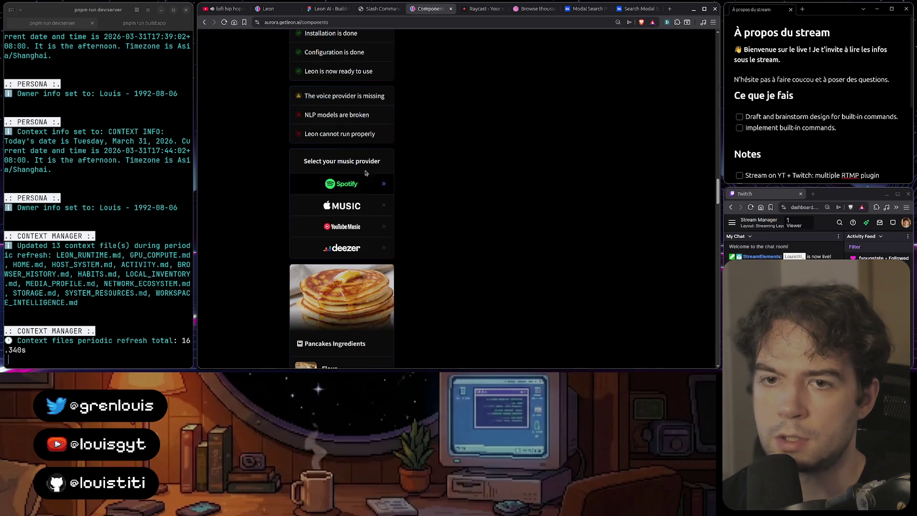
{"action": "scroll", "coordinate": [359, 152], "scroll_direction": "up", "scroll_amount": 10}
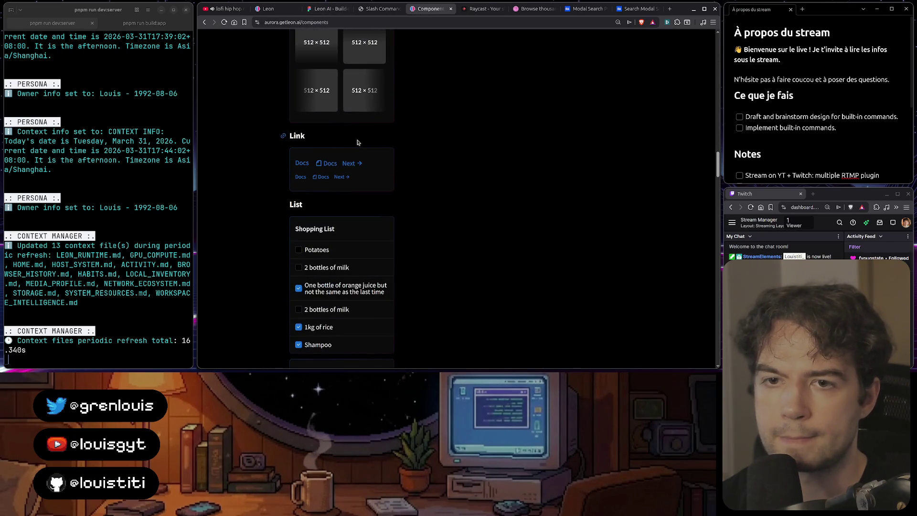
{"action": "left_click", "coordinate": [334, 10]}
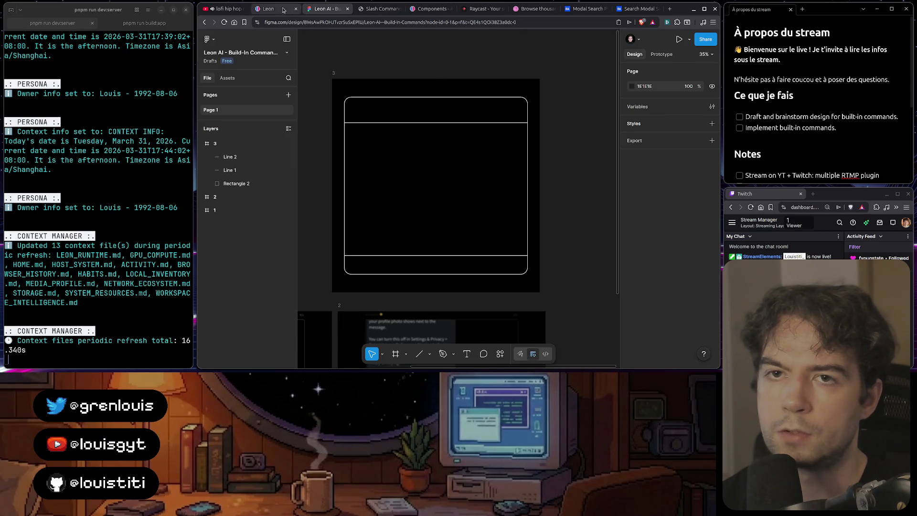
{"action": "left_click", "coordinate": [268, 9]}
{"action": "left_click", "coordinate": [713, 34]}
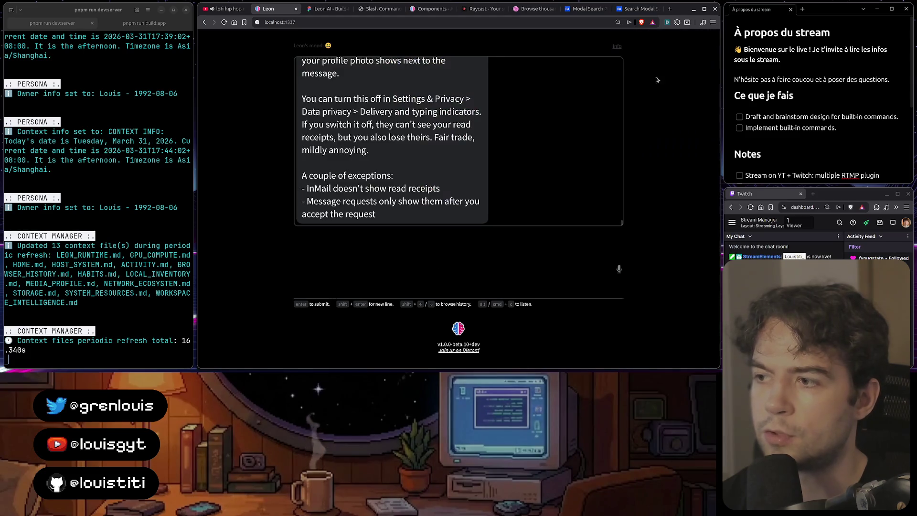
{"action": "scroll", "coordinate": [531, 172], "scroll_direction": "up", "scroll_amount": 5}
{"action": "scroll", "coordinate": [531, 173], "scroll_direction": "down", "scroll_amount": 2}
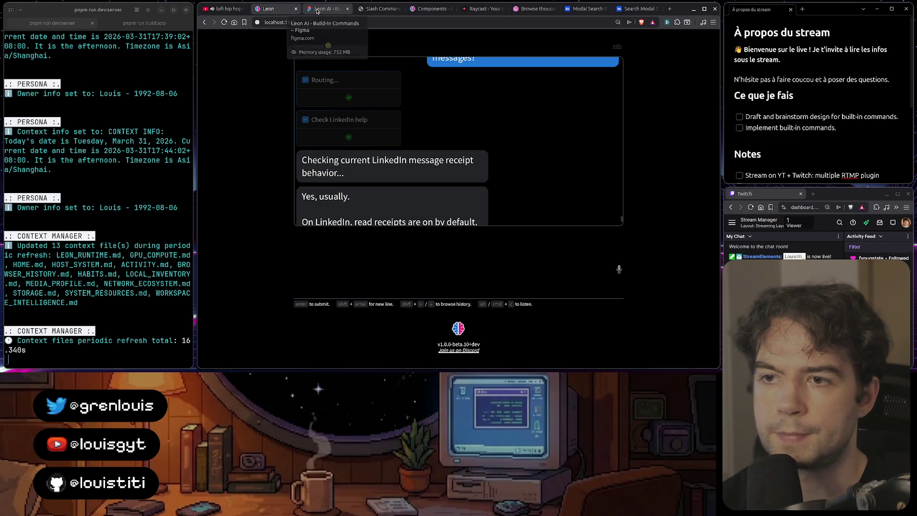
{"action": "left_click", "coordinate": [319, 10]}
{"action": "left_click", "coordinate": [267, 9]}
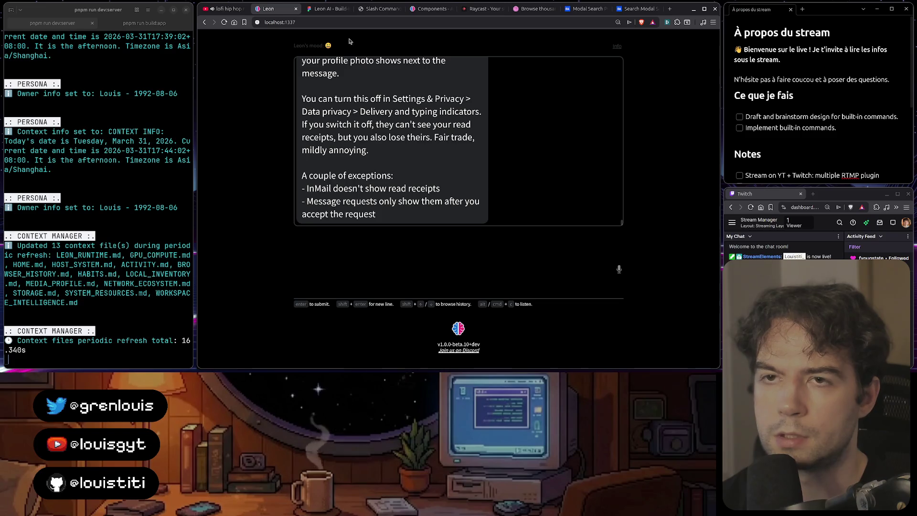
{"action": "left_click", "coordinate": [326, 9]}
{"action": "left_click", "coordinate": [268, 9]}
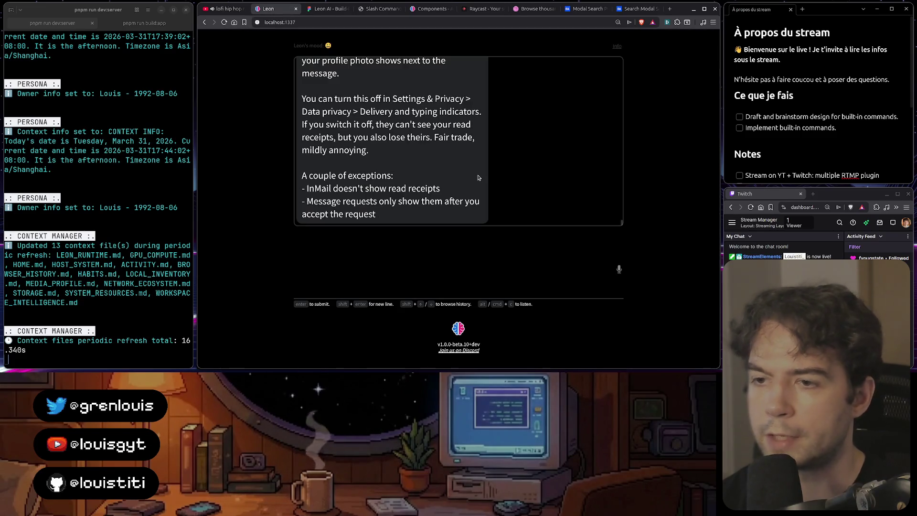
{"action": "right_click", "coordinate": [349, 155]}
{"action": "left_click", "coordinate": [373, 286]}
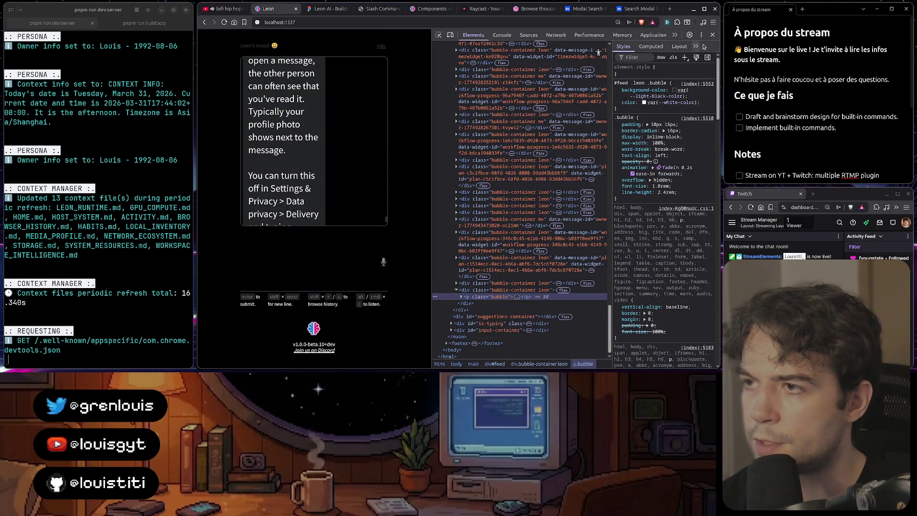
{"action": "left_click", "coordinate": [708, 36]}
{"action": "left_click", "coordinate": [330, 13]}
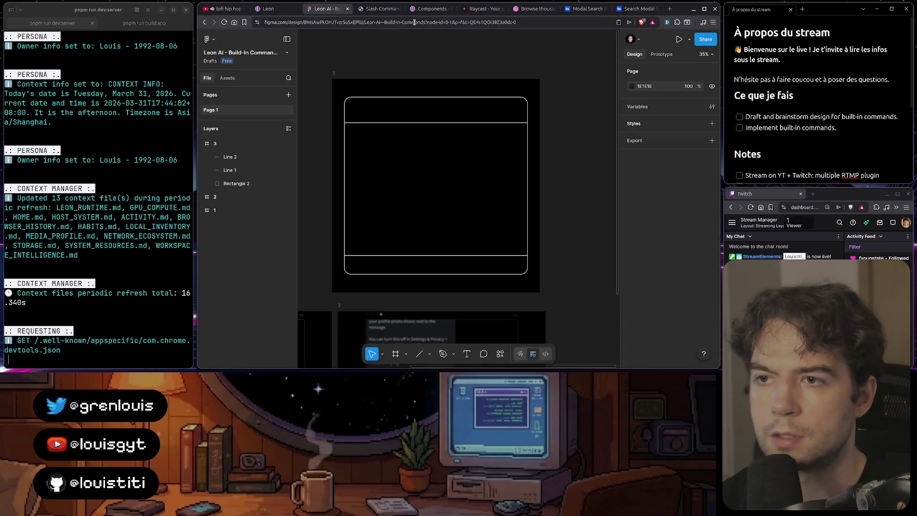
- Change Rectangle 2's corner radius from 48 to 36 in the Design panel
{"action": "left_click", "coordinate": [484, 97]}
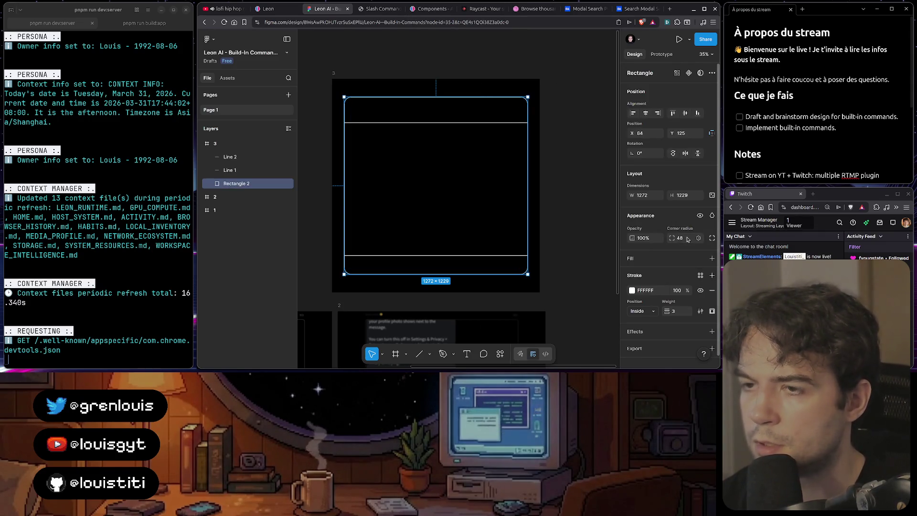
{"action": "left_click", "coordinate": [562, 205]}
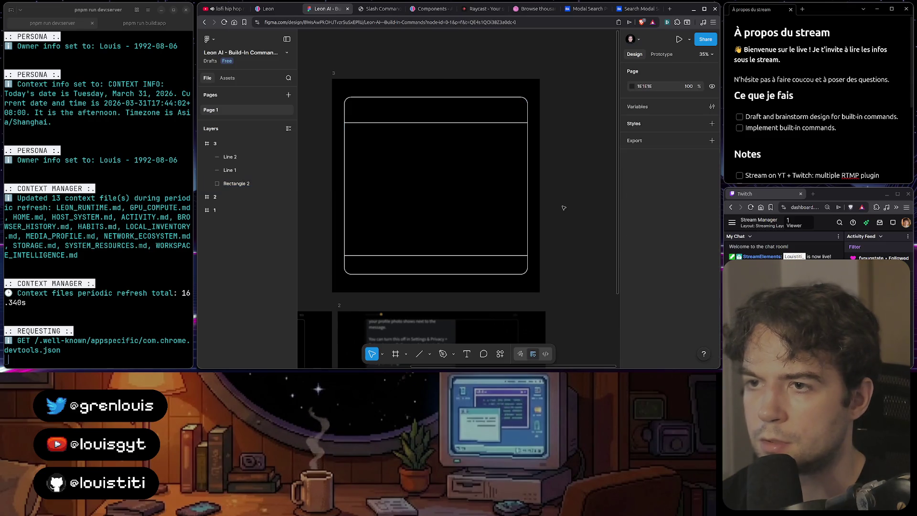
{"action": "left_click", "coordinate": [495, 98]}
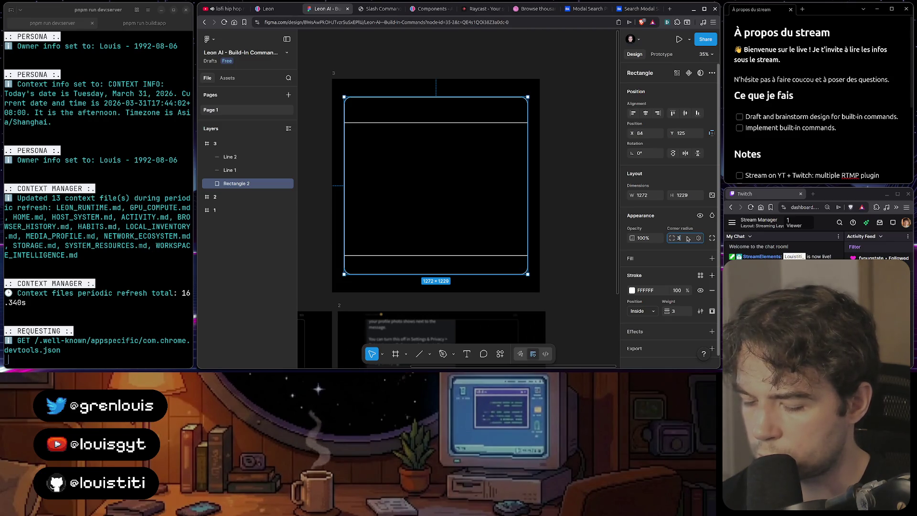
{"action": "left_click", "coordinate": [572, 200]}
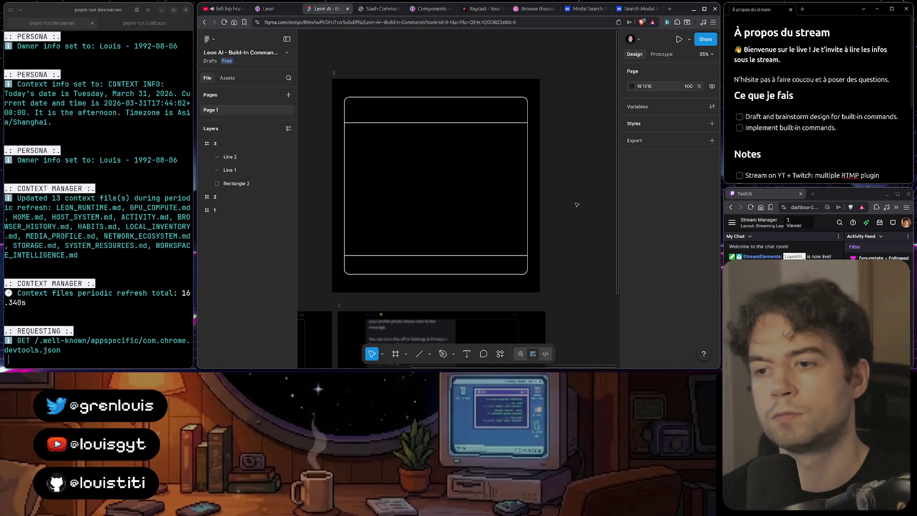
{"action": "left_click", "coordinate": [289, 14]}
{"action": "left_click", "coordinate": [325, 8]}
{"action": "left_click", "coordinate": [505, 98]}
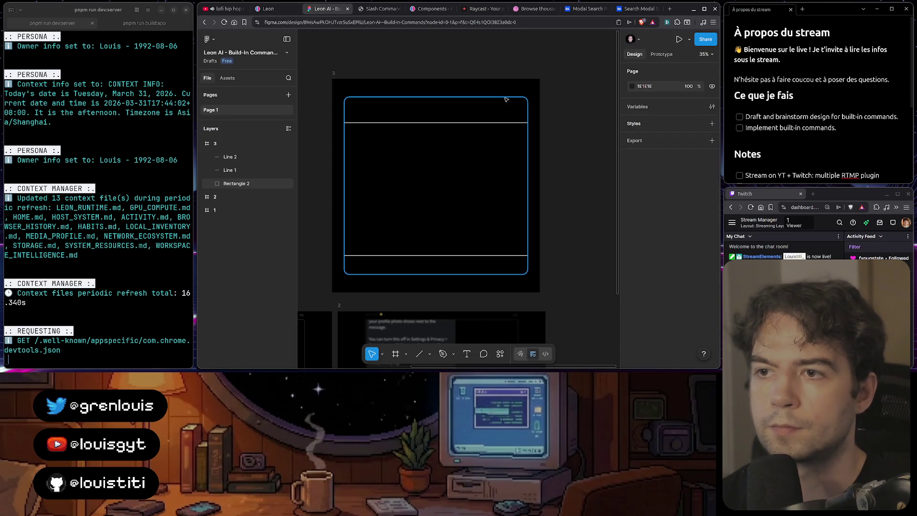
{"action": "left_click", "coordinate": [686, 240]}
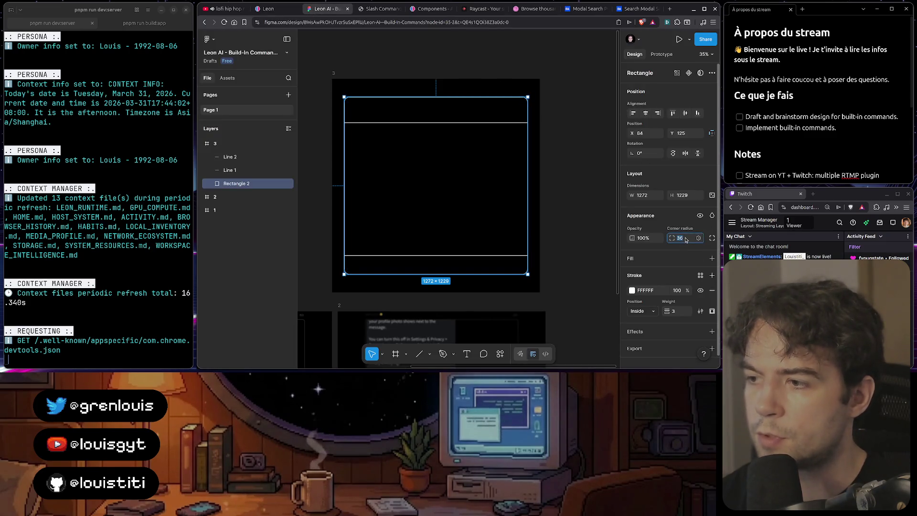
{"action": "left_click", "coordinate": [568, 227]}
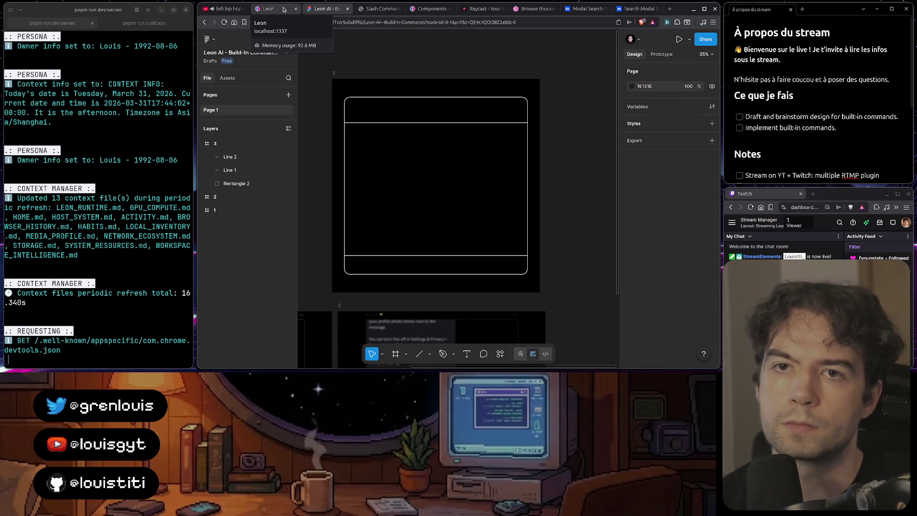
{"action": "left_click", "coordinate": [285, 9]}
{"action": "left_click", "coordinate": [379, 9]}
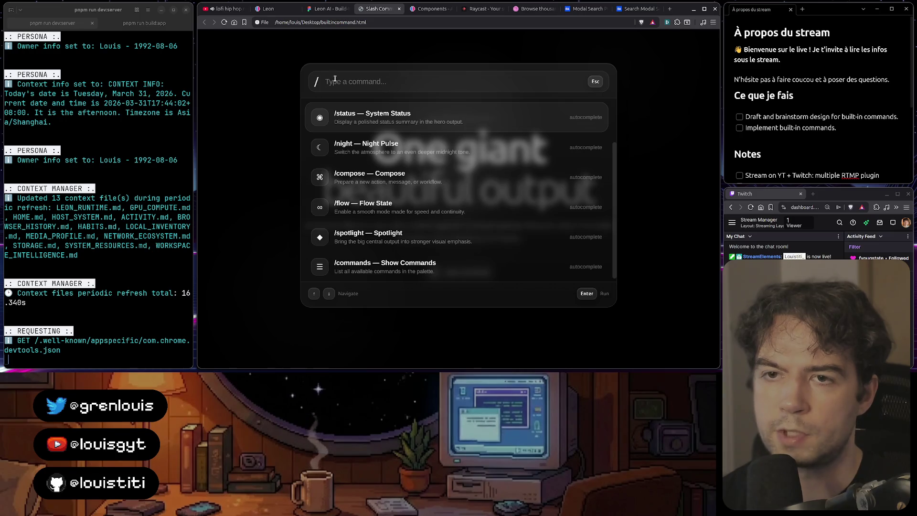
{"action": "left_click", "coordinate": [324, 10]}
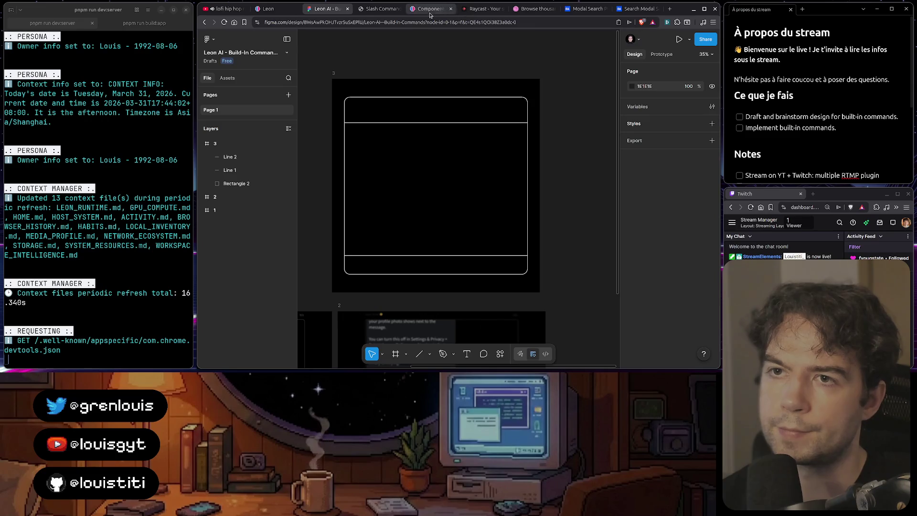
- Scroll raycast.com's launcher demos and view its AI feature preview, then return to Figma
{"action": "left_click", "coordinate": [477, 10]}
{"action": "scroll", "coordinate": [482, 242], "scroll_direction": "down", "scroll_amount": 5}
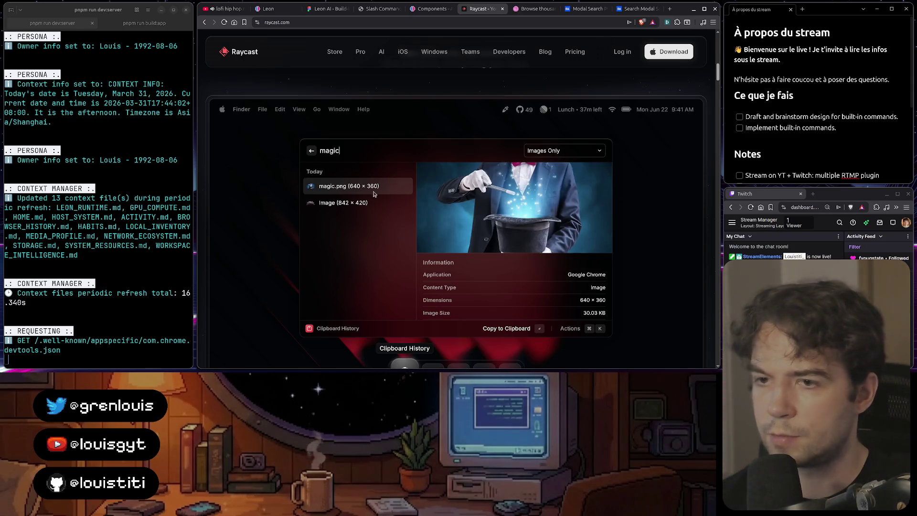
{"action": "scroll", "coordinate": [374, 194], "scroll_direction": "down", "scroll_amount": 3}
{"action": "scroll", "coordinate": [374, 194], "scroll_direction": "down", "scroll_amount": 5}
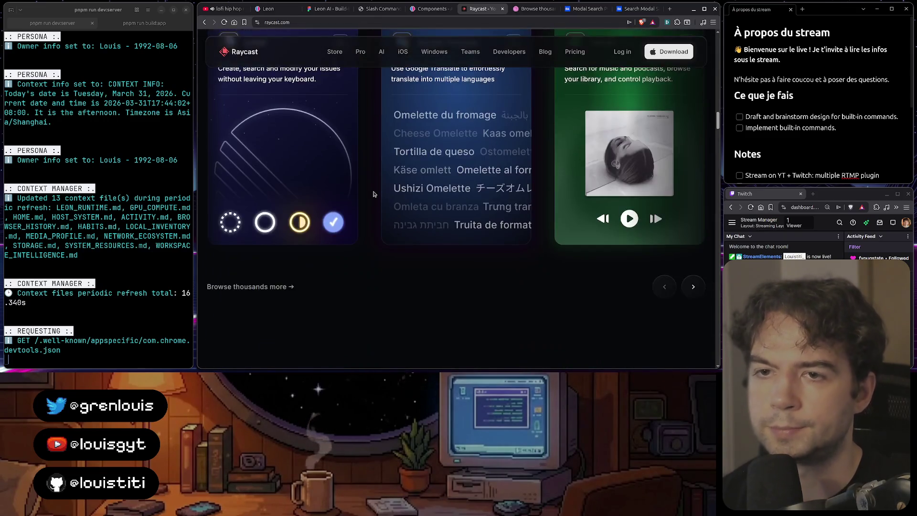
{"action": "scroll", "coordinate": [374, 194], "scroll_direction": "down", "scroll_amount": 10}
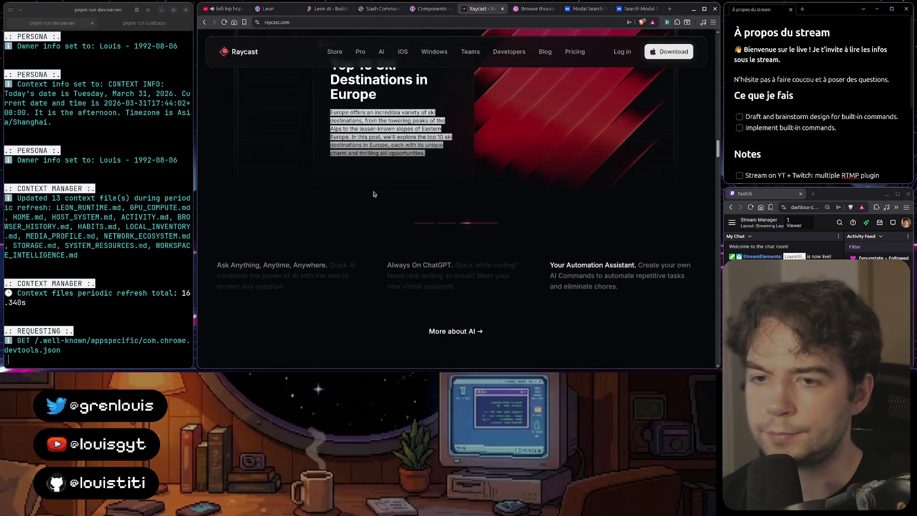
{"action": "scroll", "coordinate": [374, 194], "scroll_direction": "down", "scroll_amount": 3}
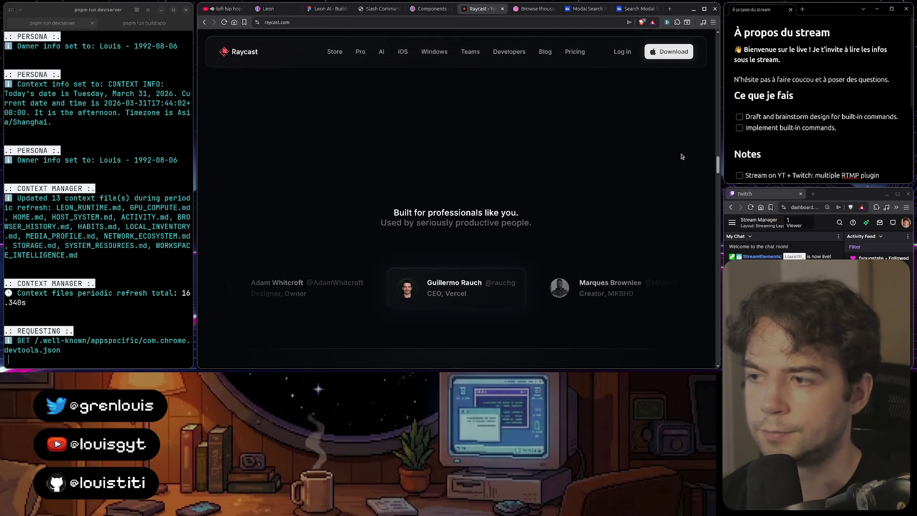
{"action": "mouse_move", "coordinate": [718, 166]}
{"action": "left_mouse_down"}
{"action": "mouse_move", "coordinate": [693, 254]}
{"action": "mouse_move", "coordinate": [704, 85]}
{"action": "mouse_move", "coordinate": [698, 96]}
{"action": "mouse_move", "coordinate": [693, 86]}
{"action": "left_mouse_up"}
{"action": "left_click", "coordinate": [433, 142]}
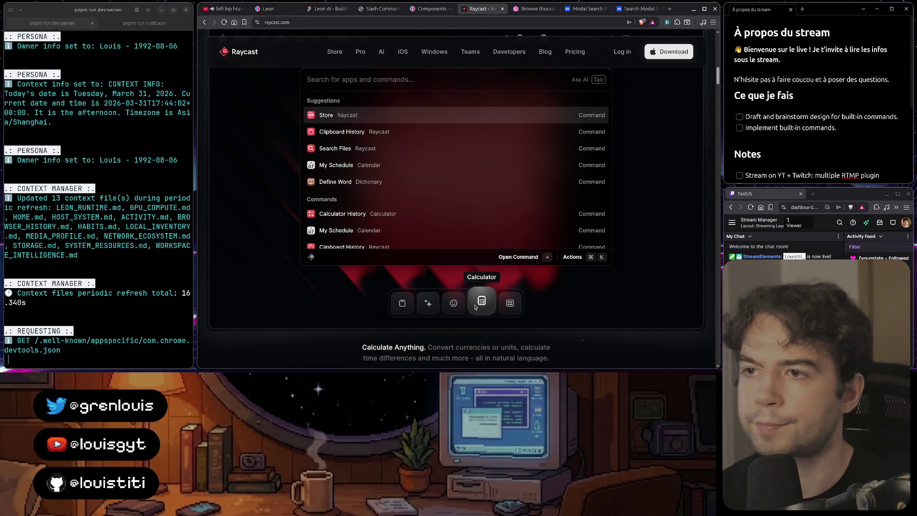
{"action": "left_click", "coordinate": [323, 9]}
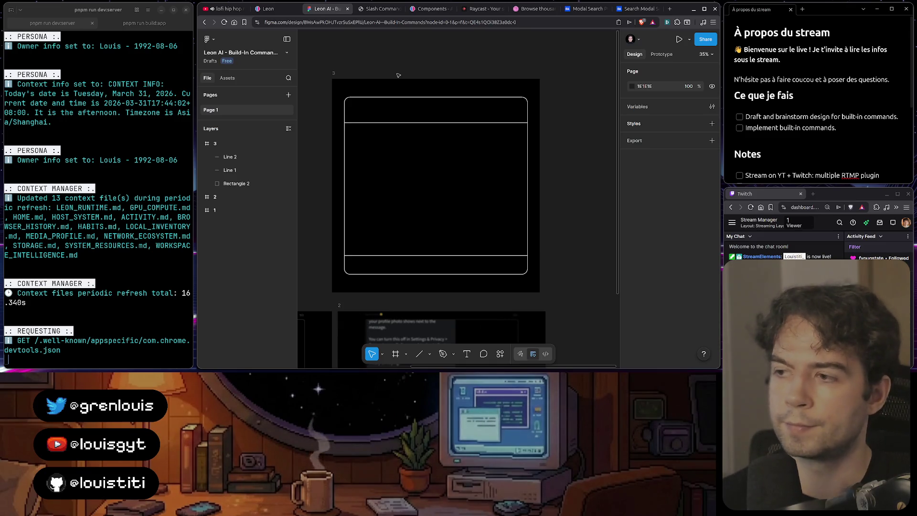
- Select Line 2, Line 1 and Rectangle 2 together in the Layers panel
{"action": "left_click", "coordinate": [385, 8]}
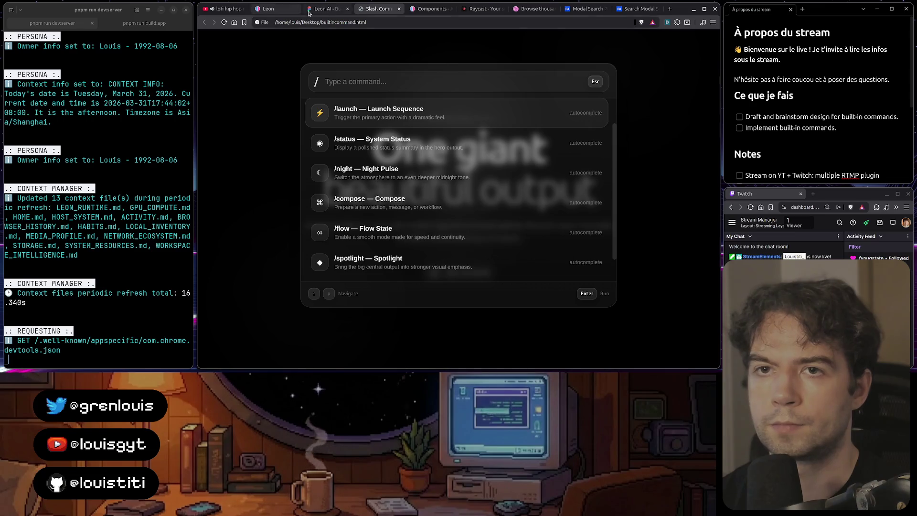
{"action": "left_click", "coordinate": [329, 9]}
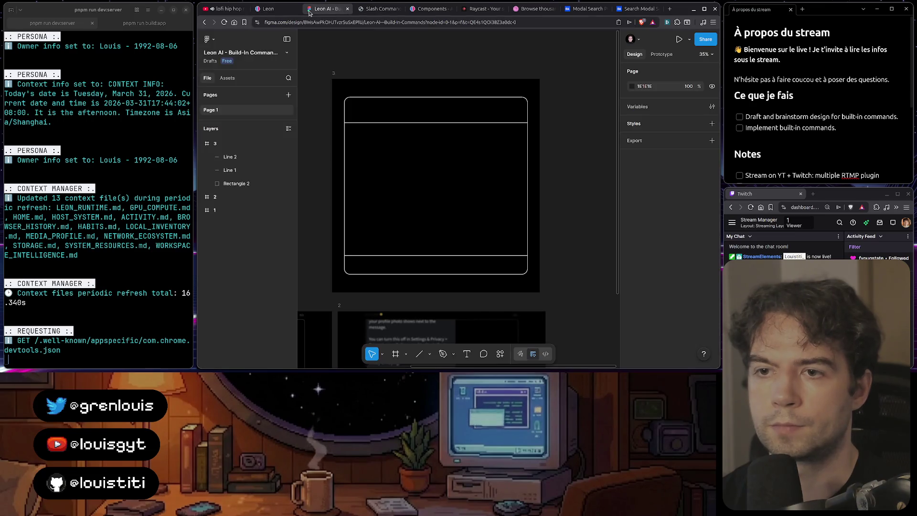
{"action": "left_click", "coordinate": [384, 123]}
{"action": "left_click", "coordinate": [370, 255]}
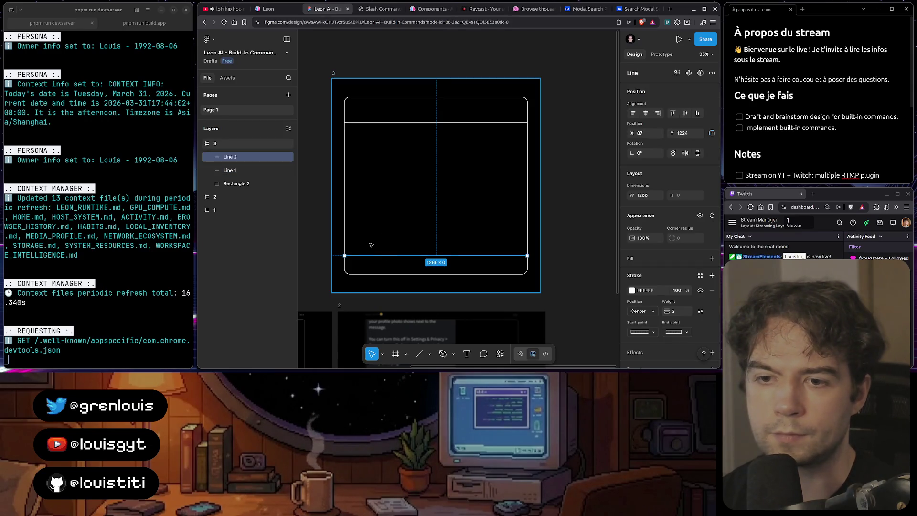
{"action": "left_click", "coordinate": [345, 226]}
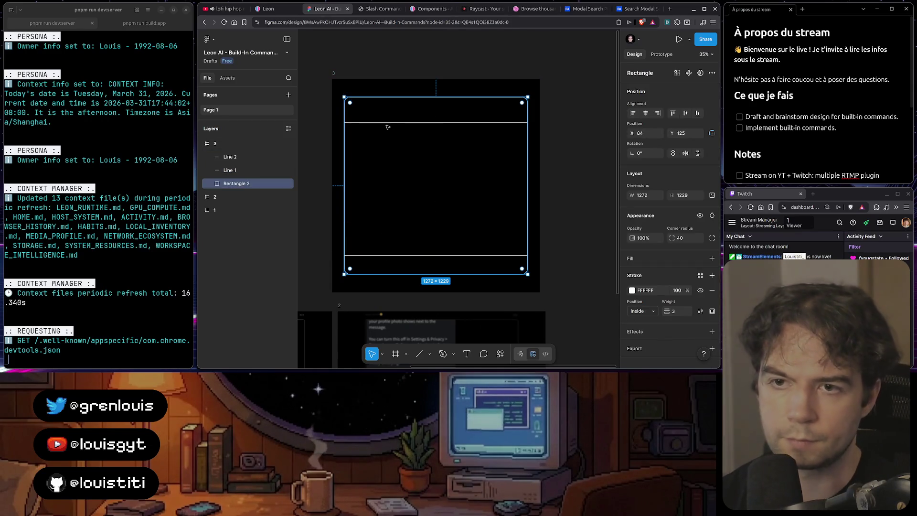
{"action": "left_click", "coordinate": [230, 157]}
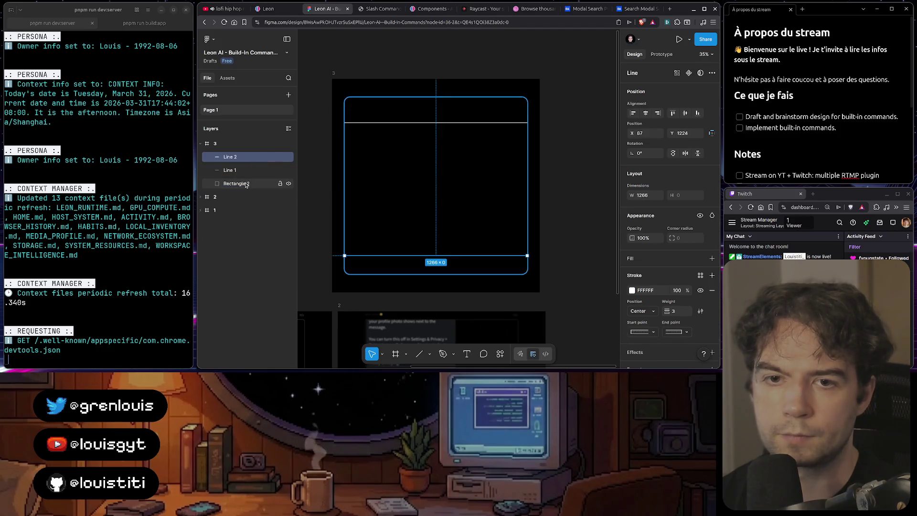
{"action": "key", "text": "ctrl+f"}
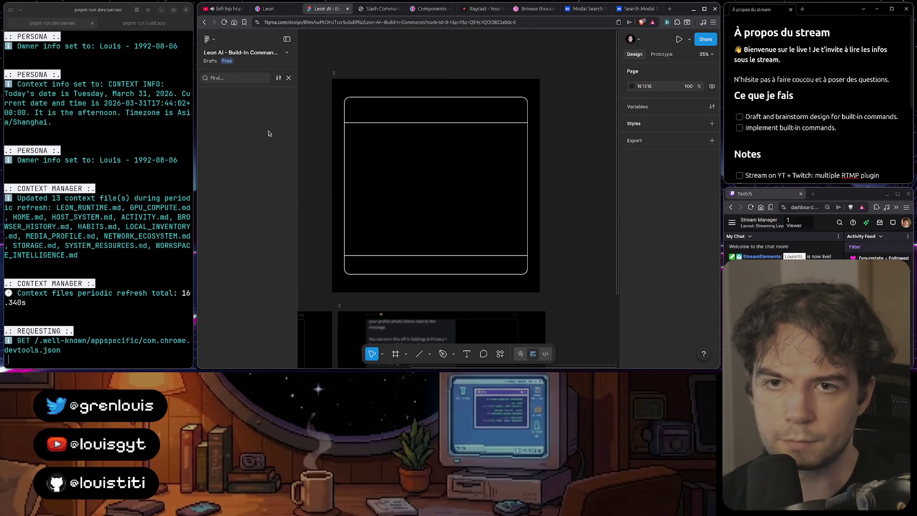
{"action": "key", "text": "Escape"}
{"action": "left_click", "coordinate": [229, 156]}
{"action": "left_click", "coordinate": [248, 183], "text": "shift"}
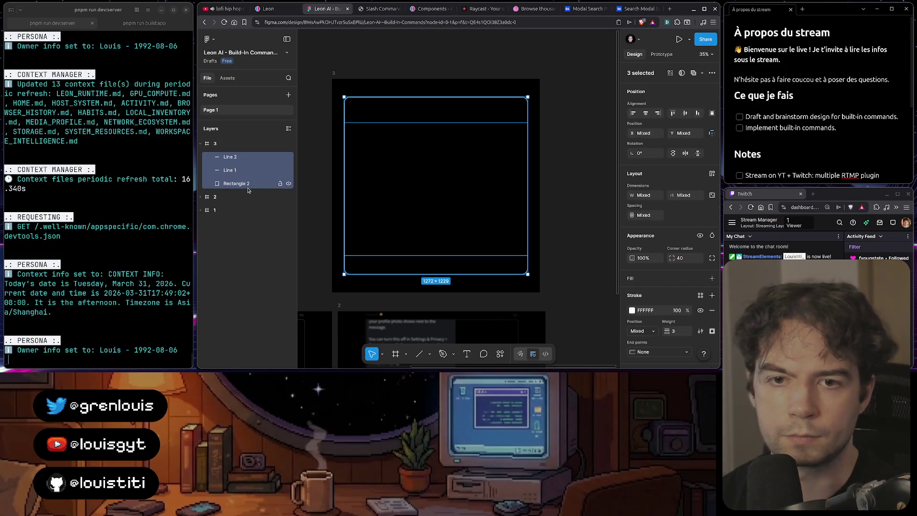
- Group the three layers, name the group 'modal structure', and collapse it
{"action": "key", "text": "ctrl+g"}
{"action": "double_click", "coordinate": [234, 157]}
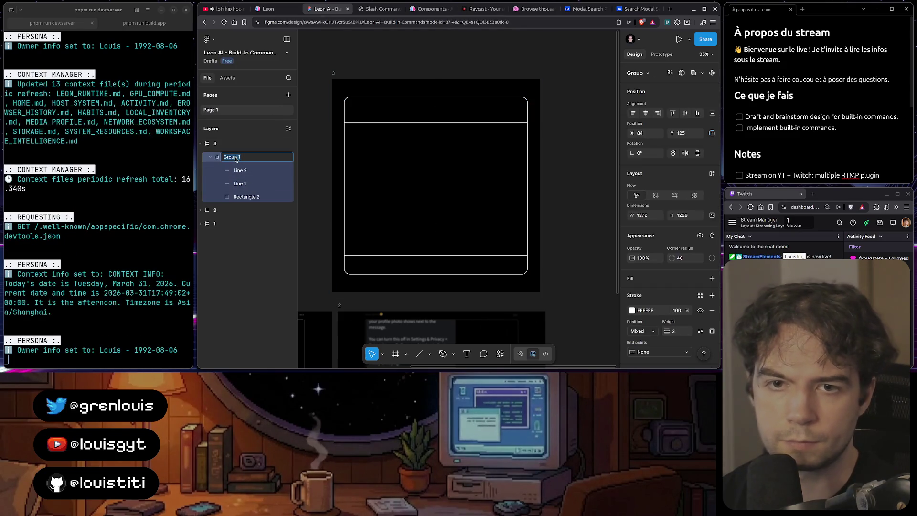
{"action": "type", "text": "modal structure"}
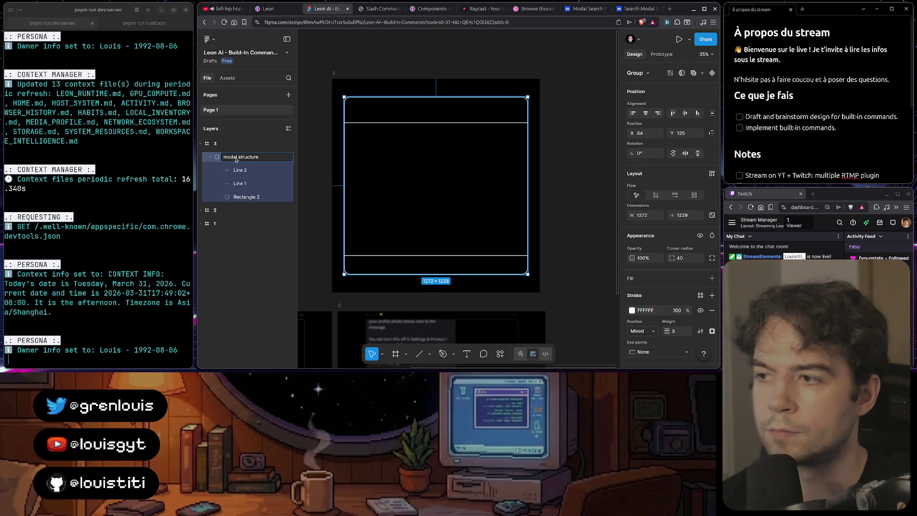
{"action": "key", "text": "Return"}
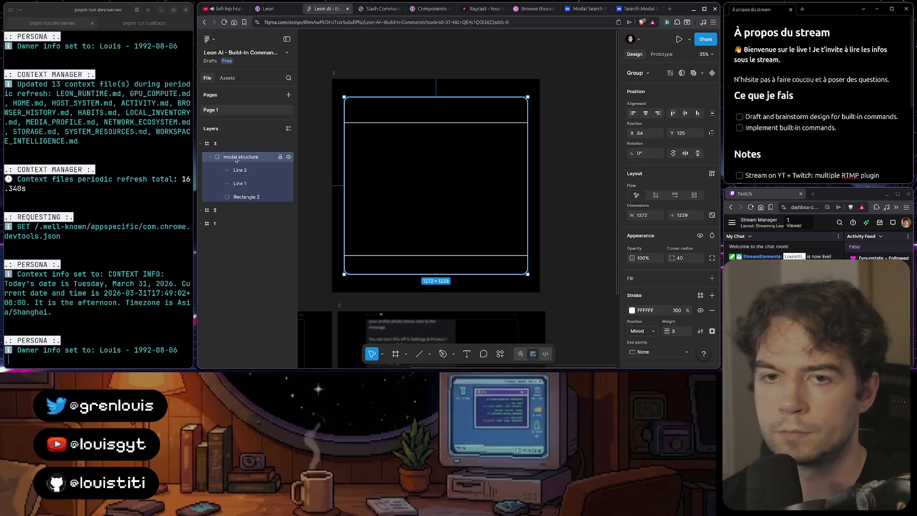
{"action": "left_click", "coordinate": [210, 158]}
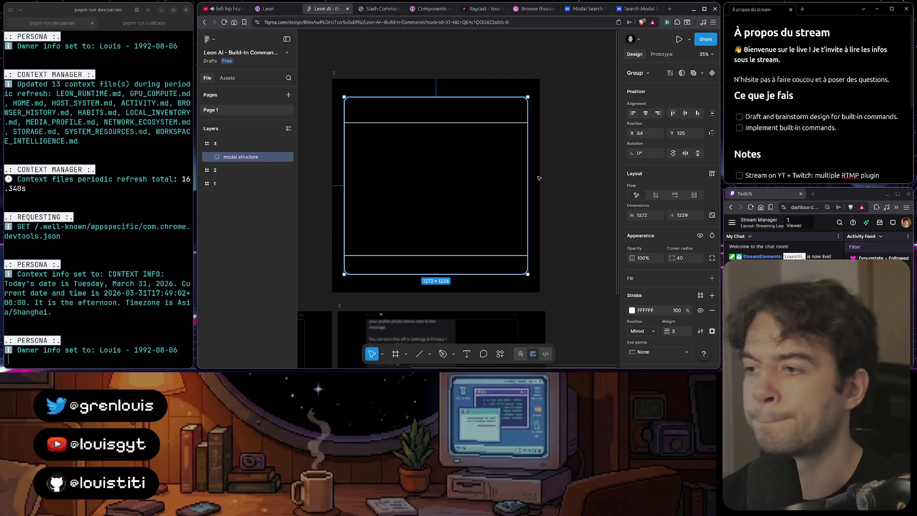
{"action": "left_click", "coordinate": [588, 185]}
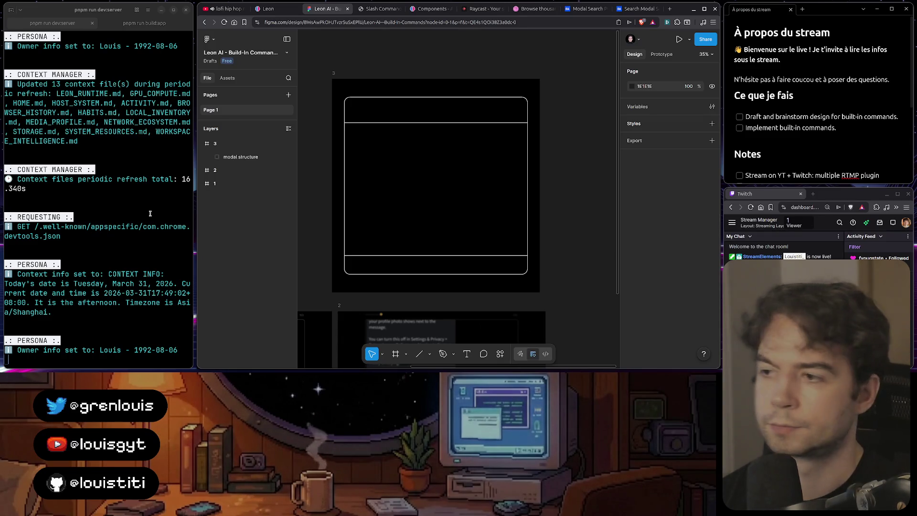
{"action": "left_click", "coordinate": [474, 125]}
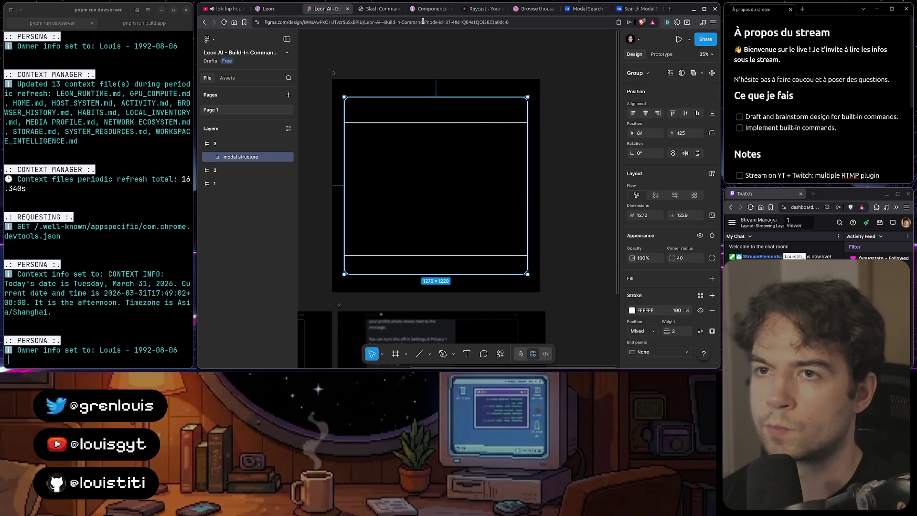
- View the builtincommand.html slash-command palette demo in Brave
{"action": "left_click", "coordinate": [384, 8]}
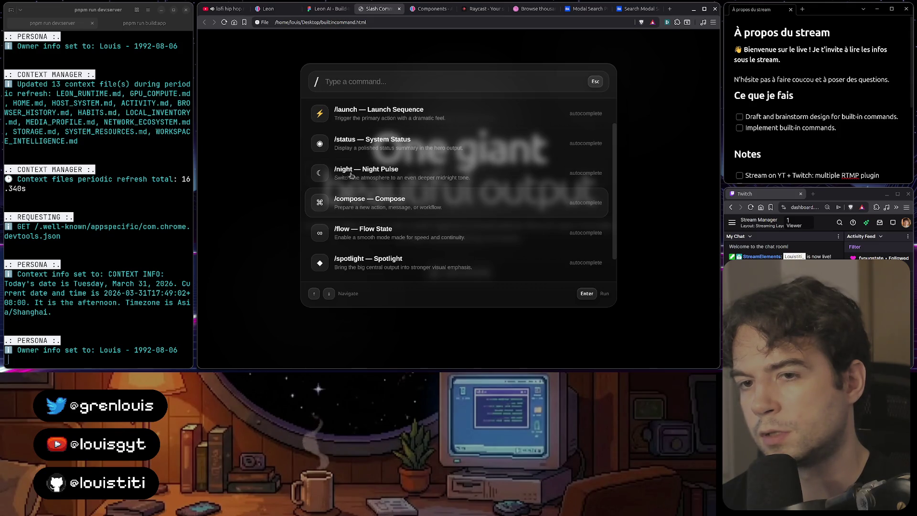
{"action": "mouse_move", "coordinate": [443, 369]}
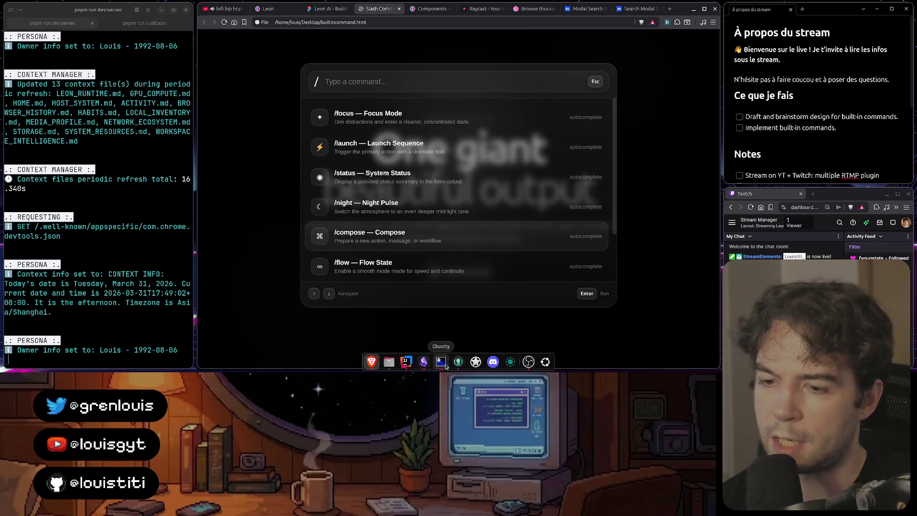
{"action": "left_click", "coordinate": [424, 362]}
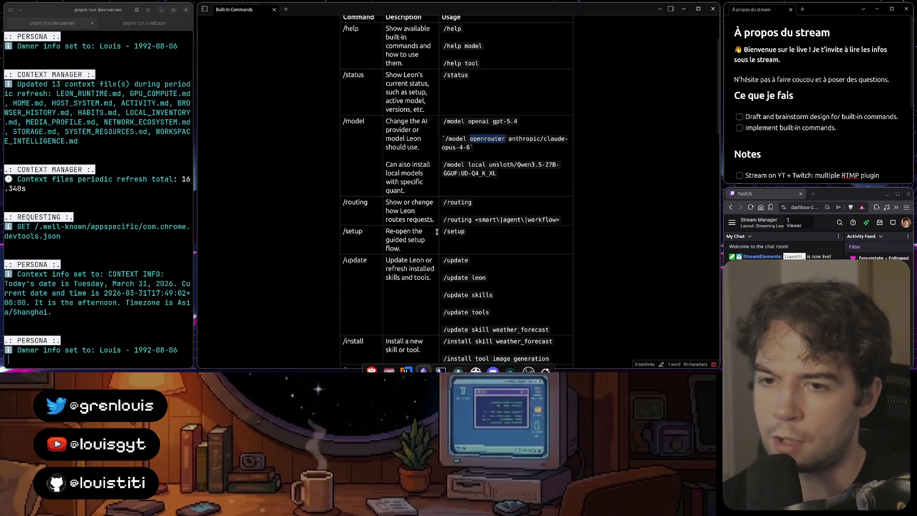
{"action": "scroll", "coordinate": [380, 122], "scroll_direction": "down", "scroll_amount": 10}
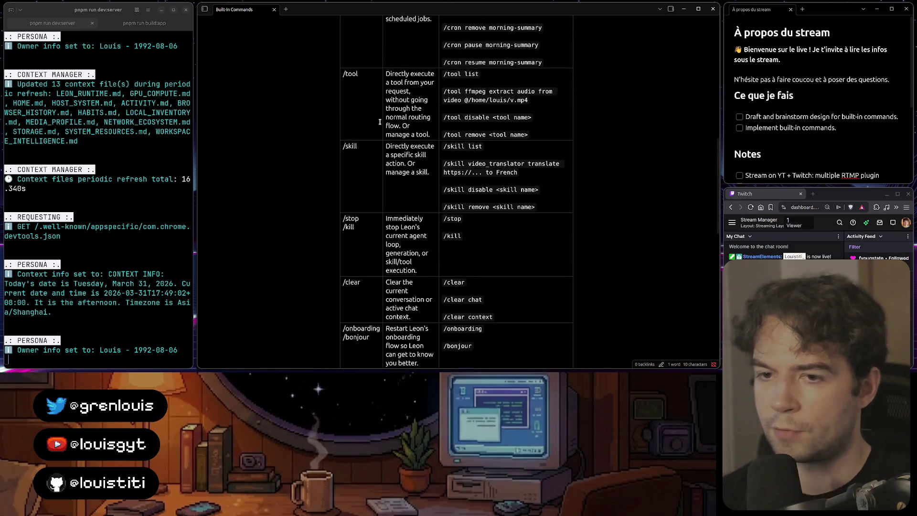
{"action": "scroll", "coordinate": [380, 122], "scroll_direction": "up", "scroll_amount": 3}
{"action": "scroll", "coordinate": [377, 115], "scroll_direction": "up", "scroll_amount": 3}
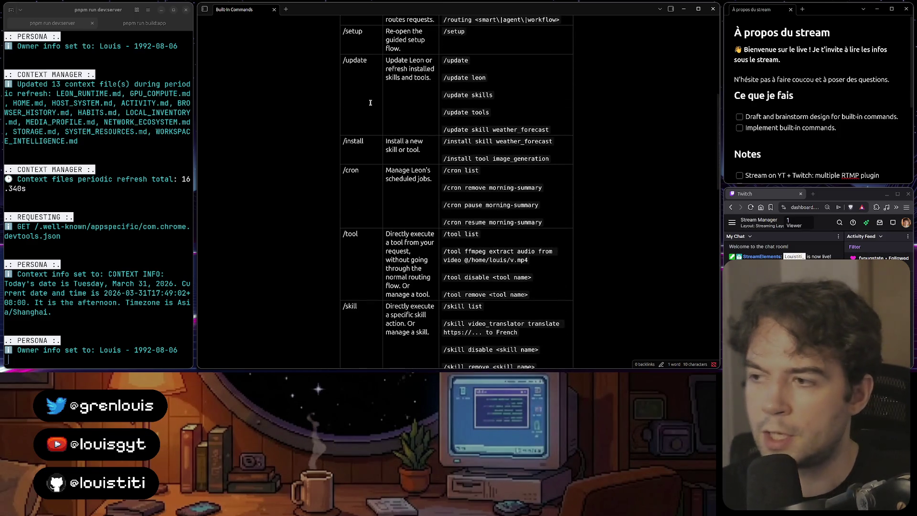
{"action": "scroll", "coordinate": [370, 103], "scroll_direction": "up", "scroll_amount": 3}
{"action": "scroll", "coordinate": [370, 103], "scroll_direction": "down", "scroll_amount": 15}
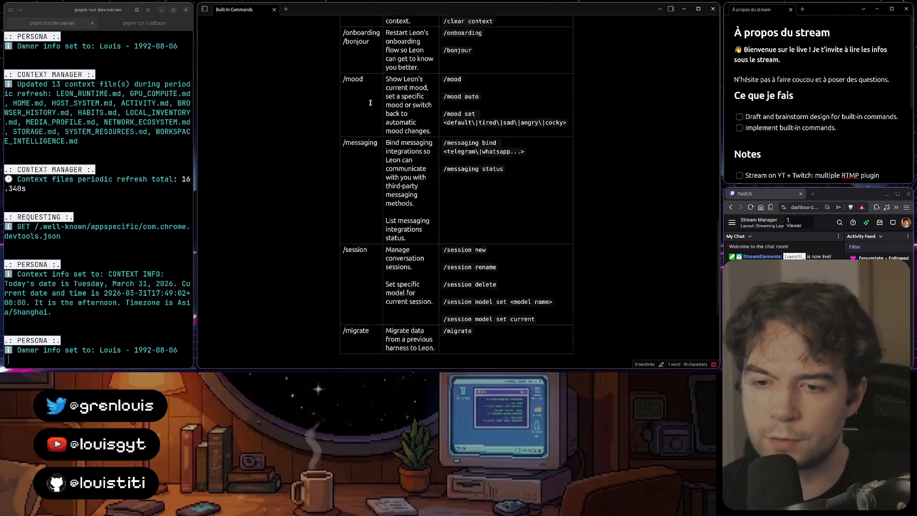
{"action": "scroll", "coordinate": [370, 103], "scroll_direction": "up", "scroll_amount": 15}
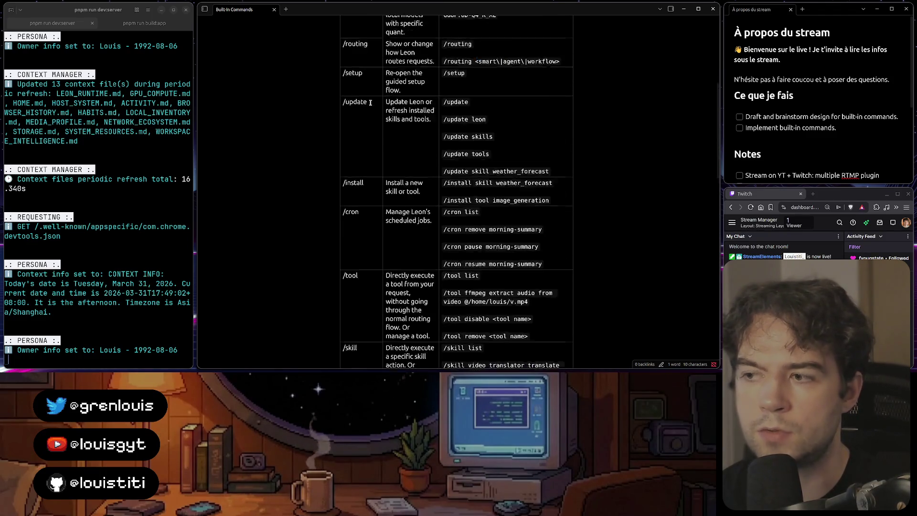
{"action": "scroll", "coordinate": [370, 103], "scroll_direction": "up", "scroll_amount": 3}
{"action": "left_click", "coordinate": [371, 112]}
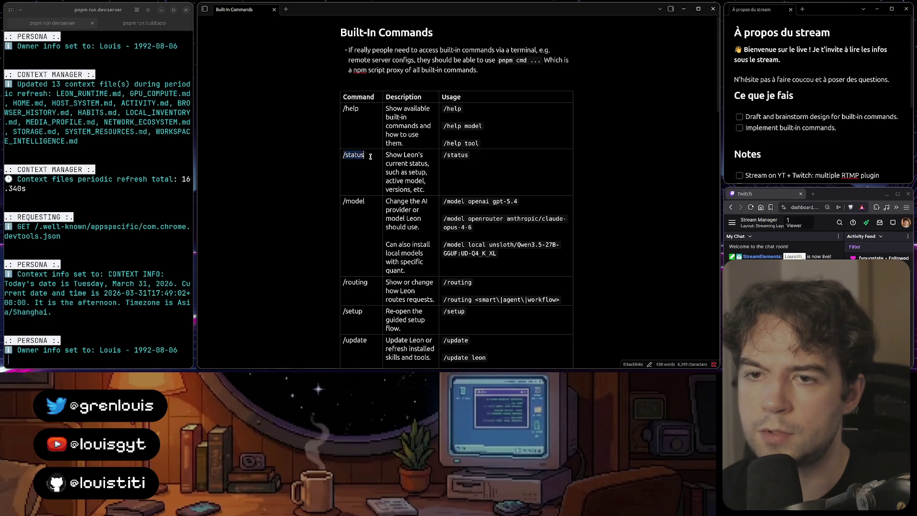
{"action": "scroll", "coordinate": [371, 156], "scroll_direction": "down", "scroll_amount": 3}
{"action": "scroll", "coordinate": [370, 129], "scroll_direction": "down", "scroll_amount": 3}
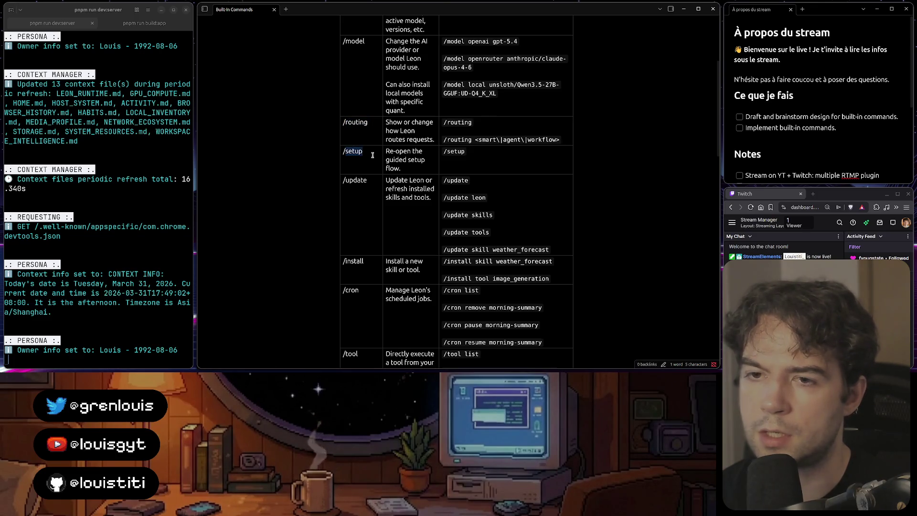
{"action": "double_click", "coordinate": [366, 180]}
{"action": "scroll", "coordinate": [369, 176], "scroll_direction": "down", "scroll_amount": 3}
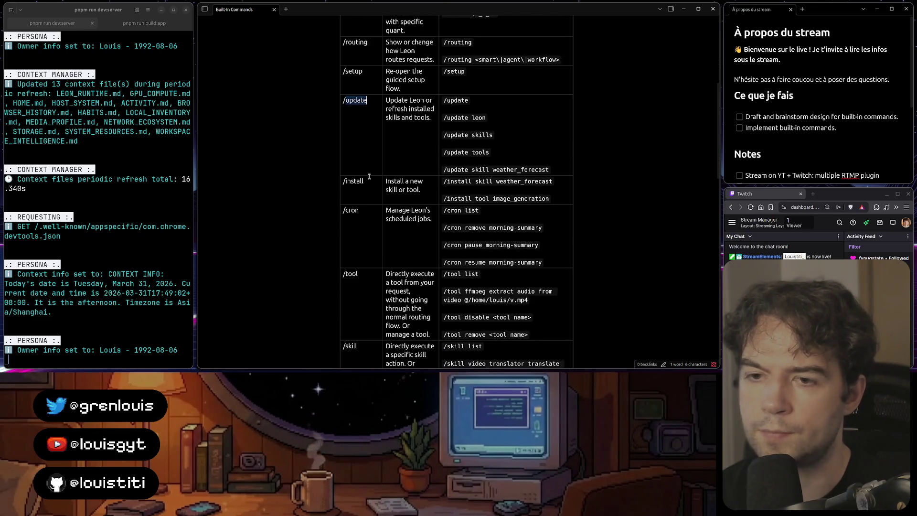
{"action": "left_click", "coordinate": [376, 102]}
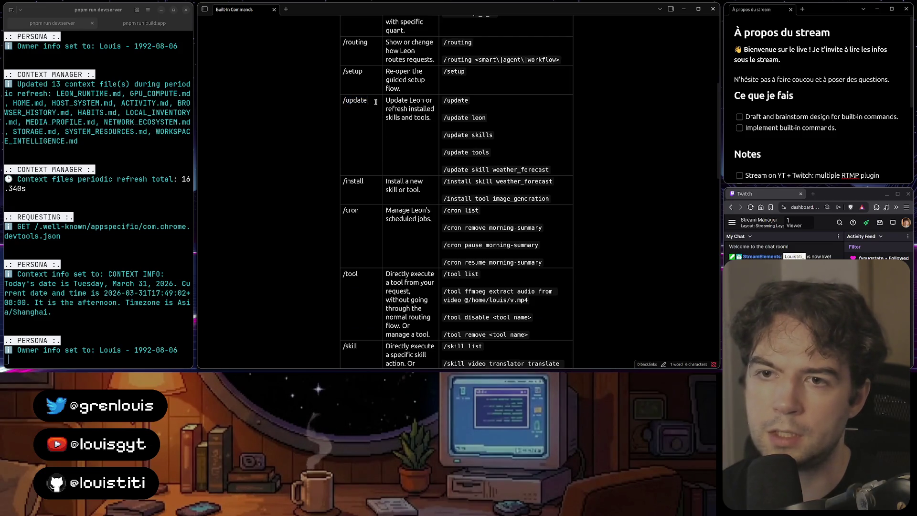
{"action": "double_click", "coordinate": [368, 185]}
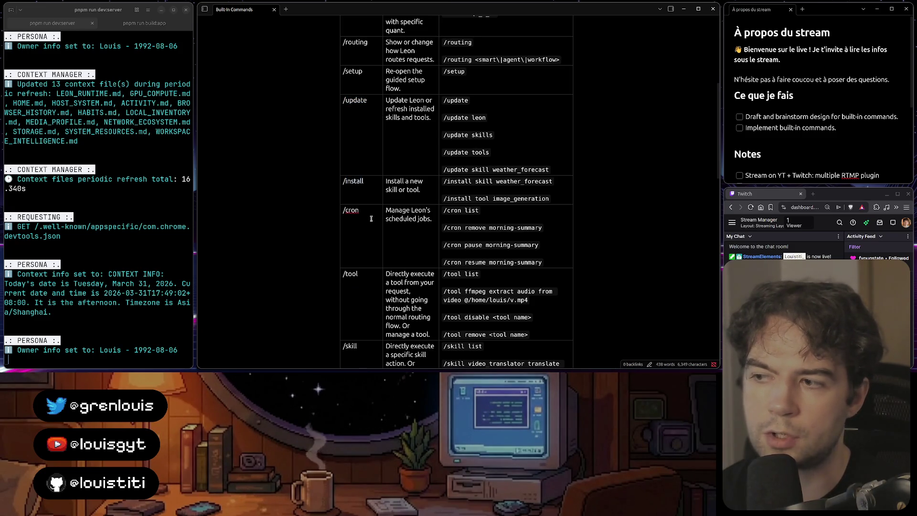
{"action": "scroll", "coordinate": [371, 219], "scroll_direction": "down", "scroll_amount": 5}
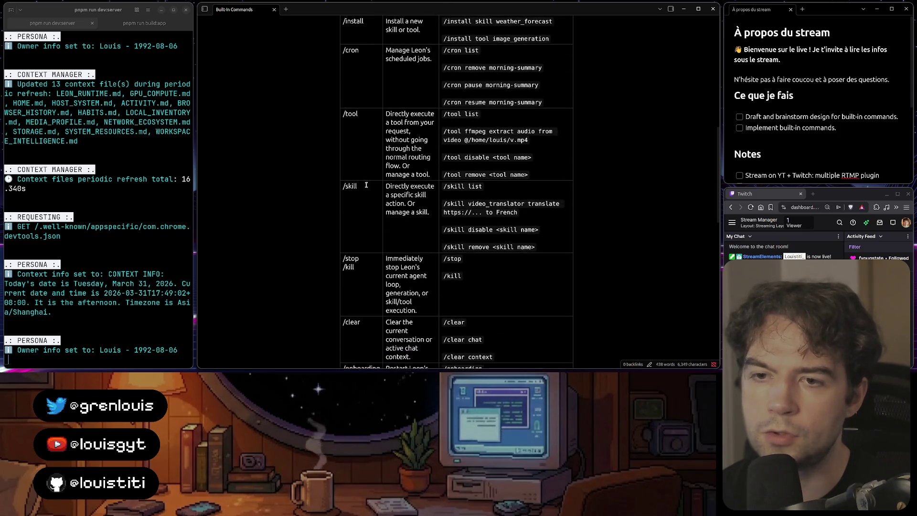
{"action": "scroll", "coordinate": [365, 184], "scroll_direction": "down", "scroll_amount": 3}
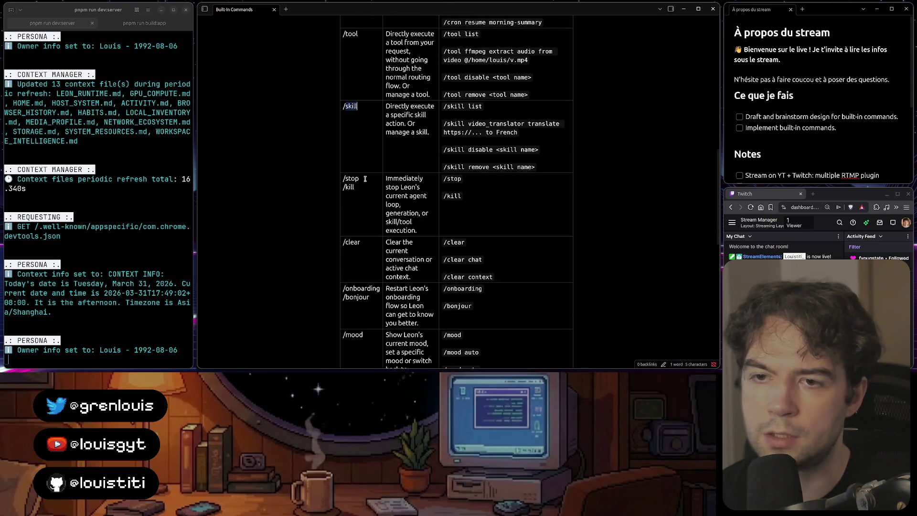
{"action": "double_click", "coordinate": [365, 191]}
{"action": "scroll", "coordinate": [365, 184], "scroll_direction": "down", "scroll_amount": 3}
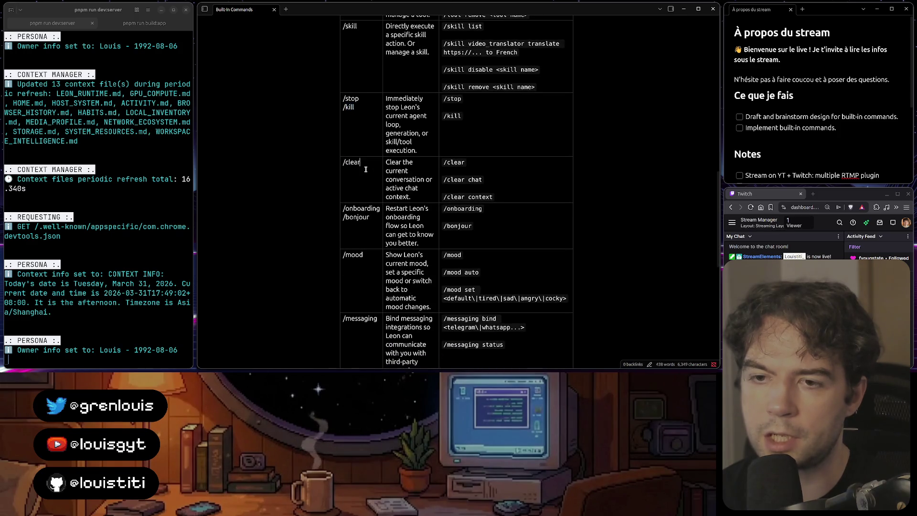
{"action": "scroll", "coordinate": [366, 169], "scroll_direction": "down", "scroll_amount": 3}
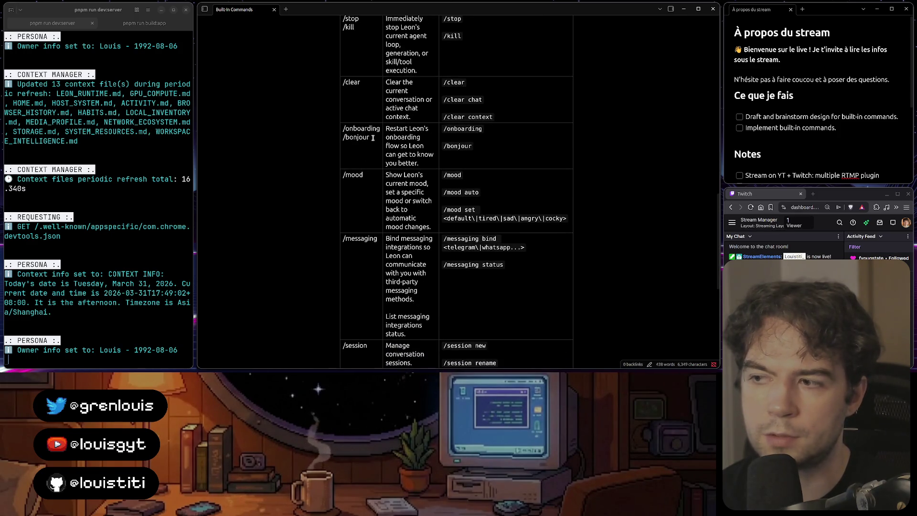
{"action": "left_click", "coordinate": [365, 174]}
{"action": "scroll", "coordinate": [366, 176], "scroll_direction": "down", "scroll_amount": 3}
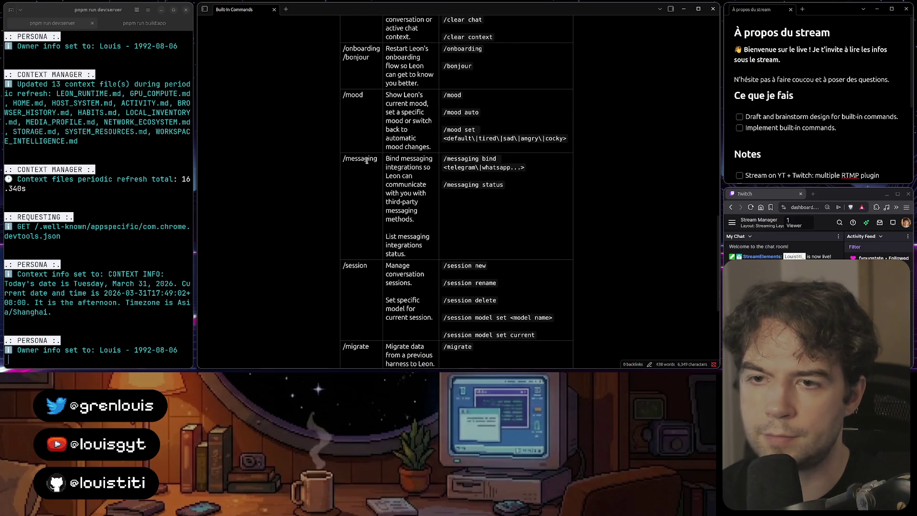
{"action": "double_click", "coordinate": [367, 161]}
{"action": "scroll", "coordinate": [367, 161], "scroll_direction": "down", "scroll_amount": 5}
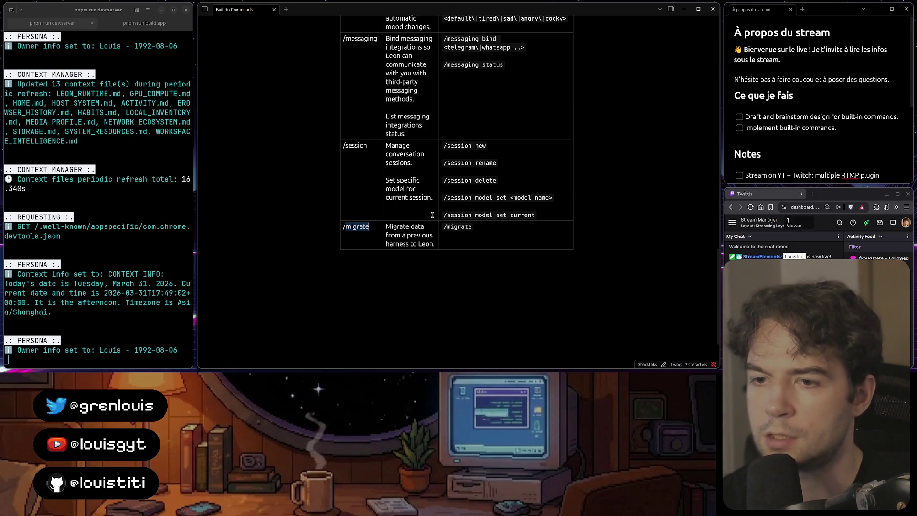
{"action": "left_click", "coordinate": [432, 215]}
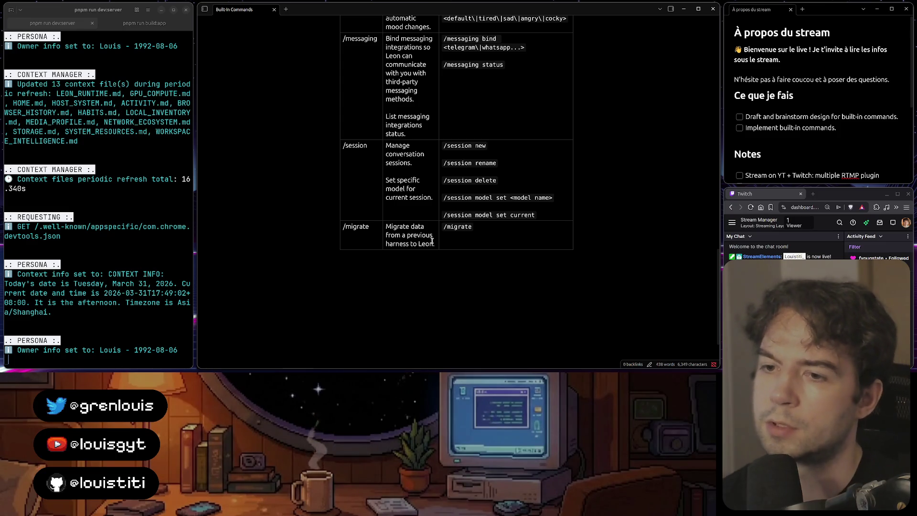
- Flip through the Raycast, Dribbble modal, Figma and slash-command tabs, ending on Aurora components
{"action": "mouse_move", "coordinate": [436, 369]}
{"action": "left_click", "coordinate": [374, 365]}
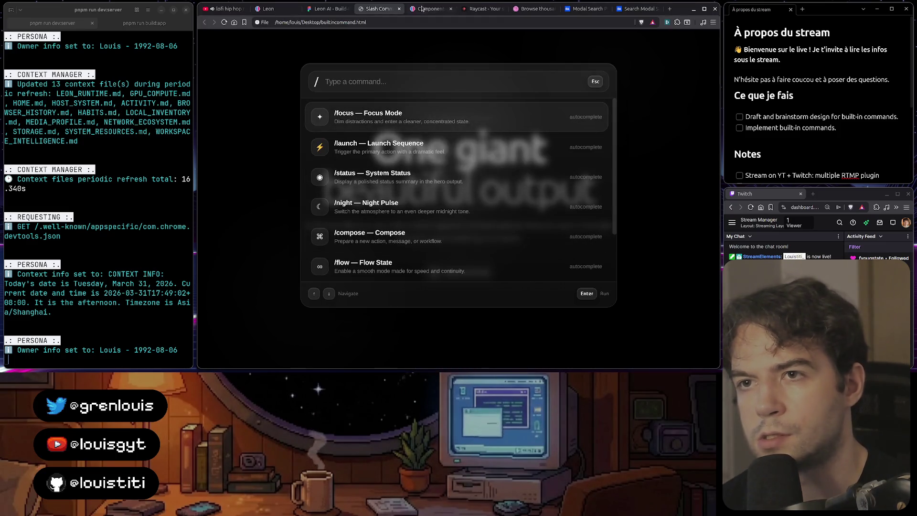
{"action": "left_click", "coordinate": [480, 9]}
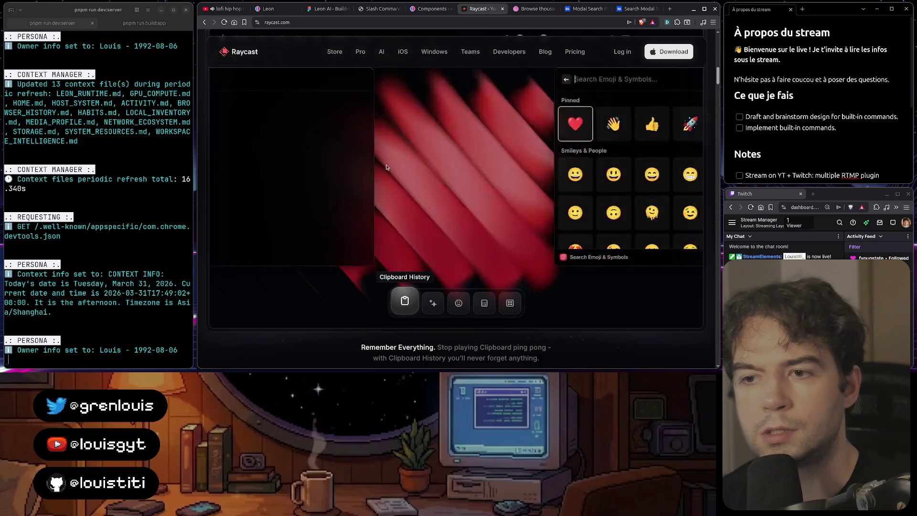
{"action": "left_click", "coordinate": [533, 9]}
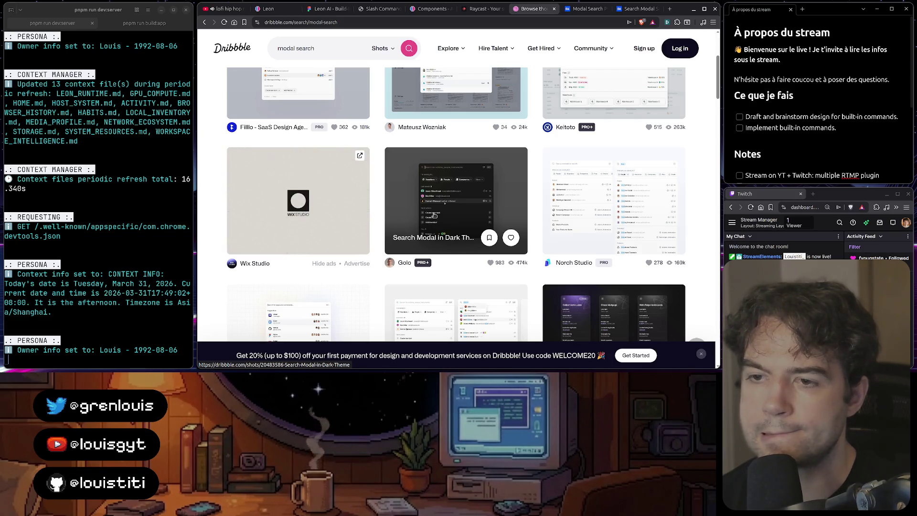
{"action": "left_click", "coordinate": [332, 13]}
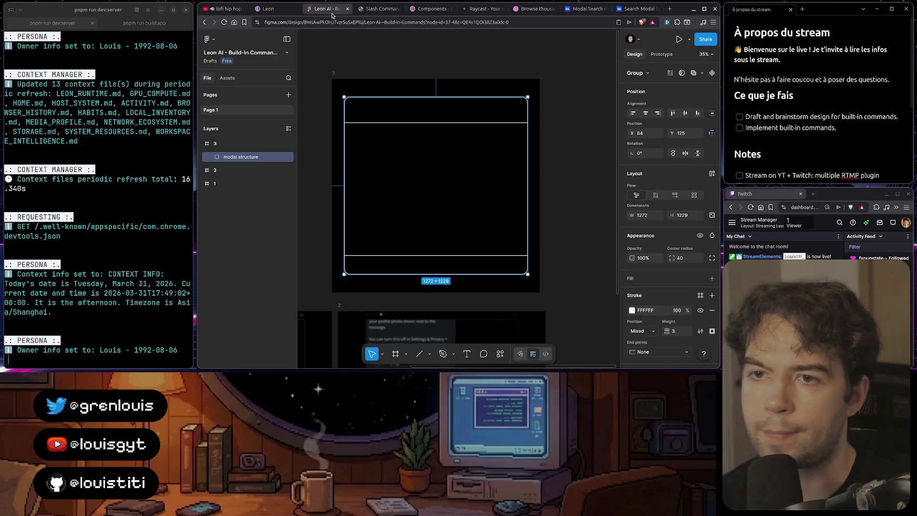
{"action": "left_click", "coordinate": [375, 10]}
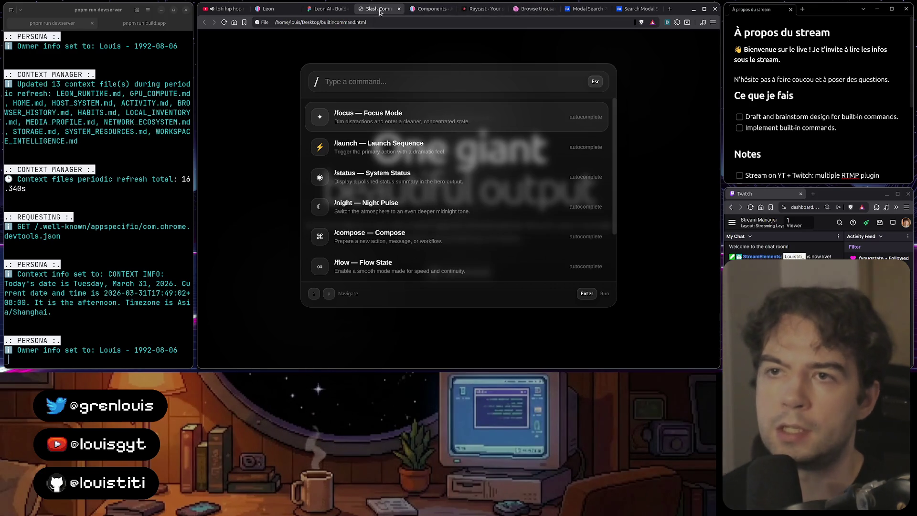
{"action": "left_click", "coordinate": [411, 10]}
- Scroll through the aurora.getleon.ai component catalogue
{"action": "scroll", "coordinate": [343, 160], "scroll_direction": "down", "scroll_amount": 8}
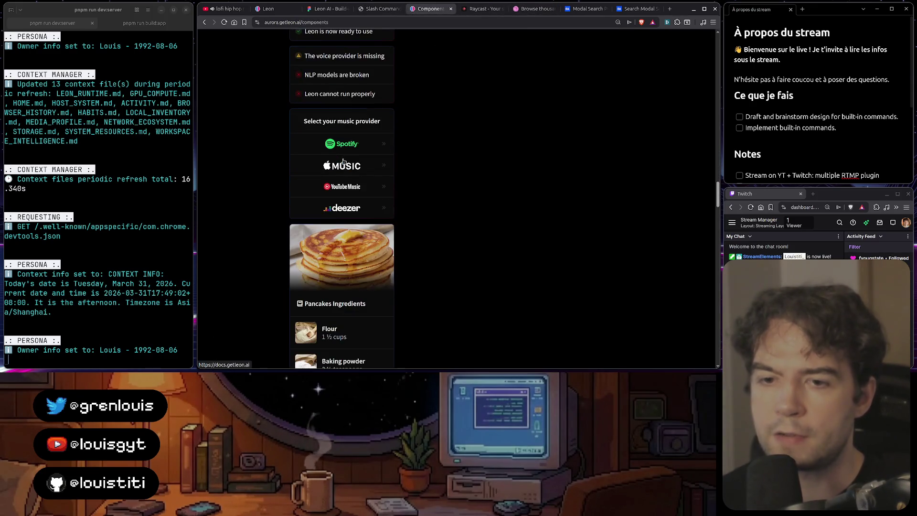
{"action": "scroll", "coordinate": [343, 160], "scroll_direction": "up", "scroll_amount": 2}
{"action": "scroll", "coordinate": [343, 160], "scroll_direction": "up", "scroll_amount": 5}
{"action": "scroll", "coordinate": [372, 211], "scroll_direction": "down", "scroll_amount": 4}
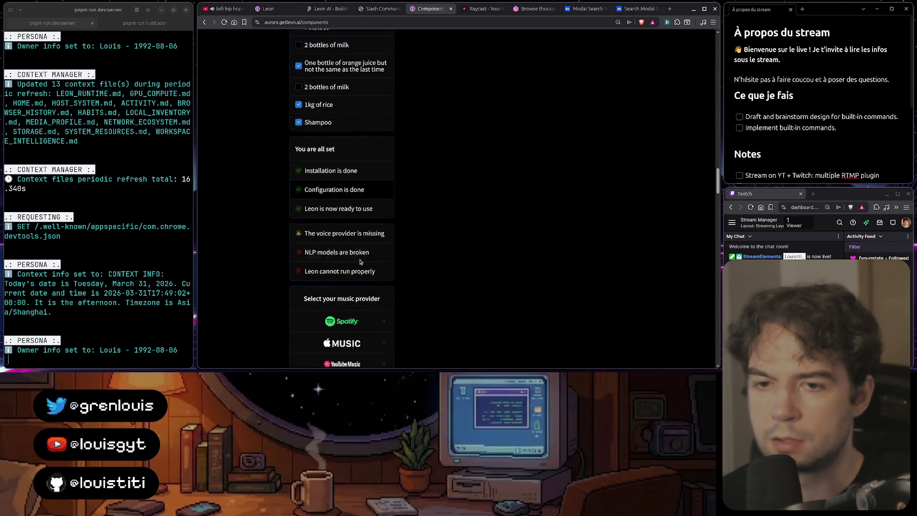
{"action": "scroll", "coordinate": [330, 188], "scroll_direction": "down", "scroll_amount": 12}
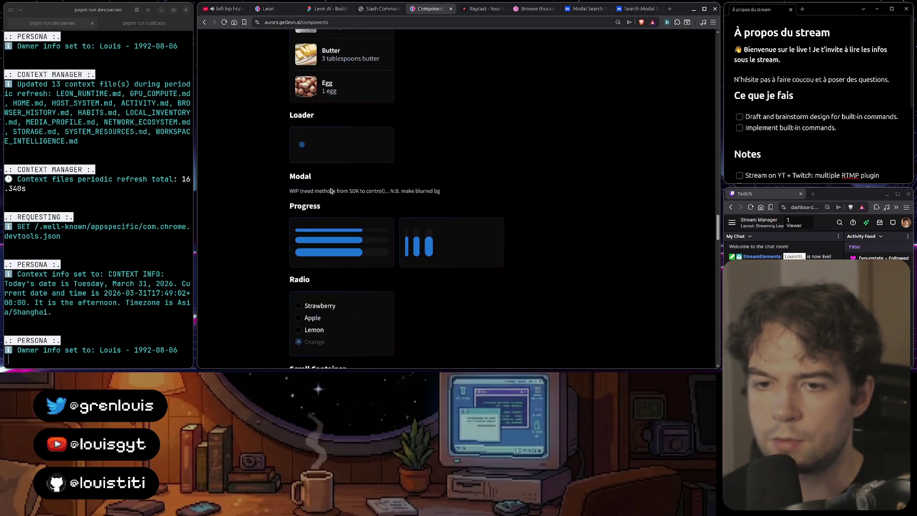
{"action": "scroll", "coordinate": [333, 170], "scroll_direction": "up", "scroll_amount": 5}
{"action": "scroll", "coordinate": [326, 179], "scroll_direction": "up", "scroll_amount": 3}
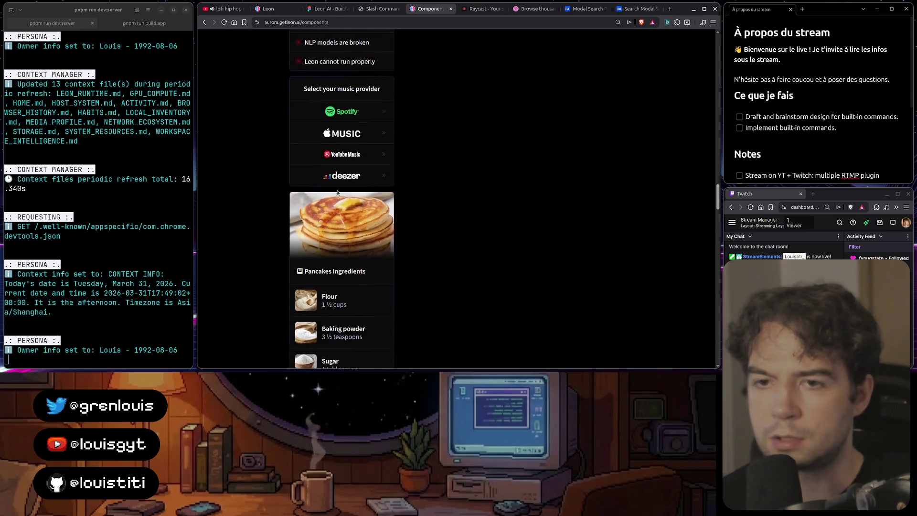
{"action": "scroll", "coordinate": [334, 176], "scroll_direction": "up", "scroll_amount": 5}
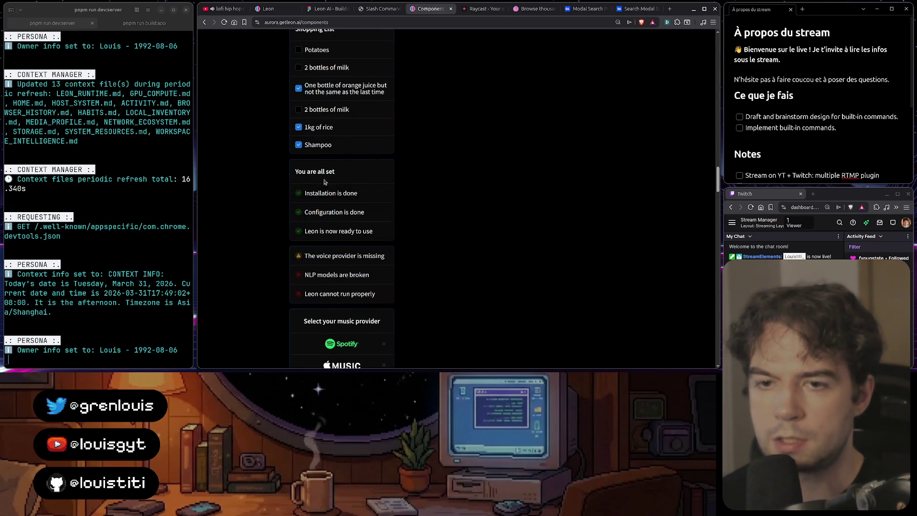
{"action": "scroll", "coordinate": [298, 197], "scroll_direction": "up", "scroll_amount": 15}
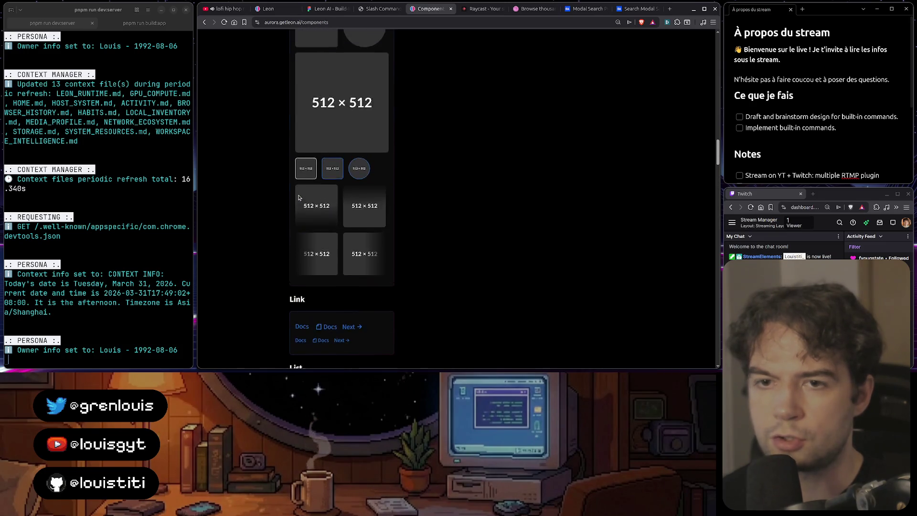
{"action": "mouse_move", "coordinate": [713, 127]}
{"action": "left_mouse_down"}
{"action": "mouse_move", "coordinate": [712, 51]}
{"action": "mouse_move", "coordinate": [700, 111]}
{"action": "left_mouse_up"}
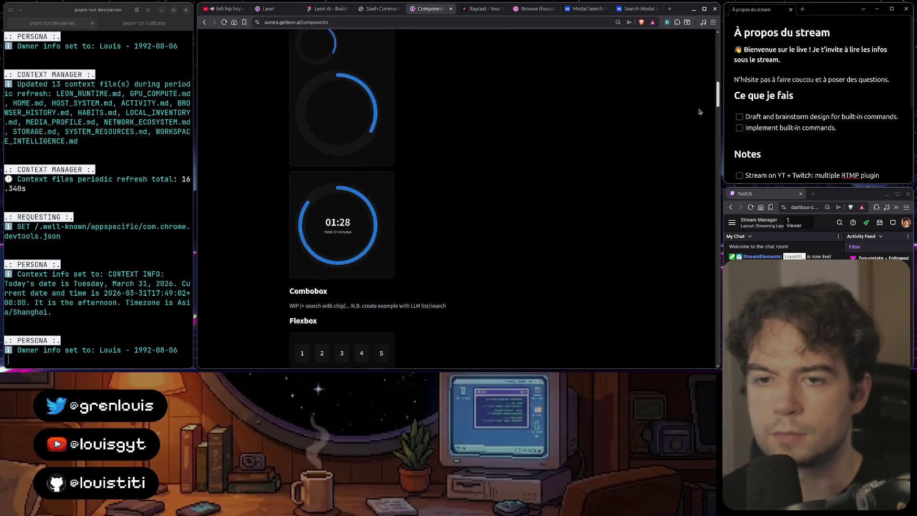
{"action": "scroll", "coordinate": [677, 200], "scroll_direction": "down", "scroll_amount": 20}
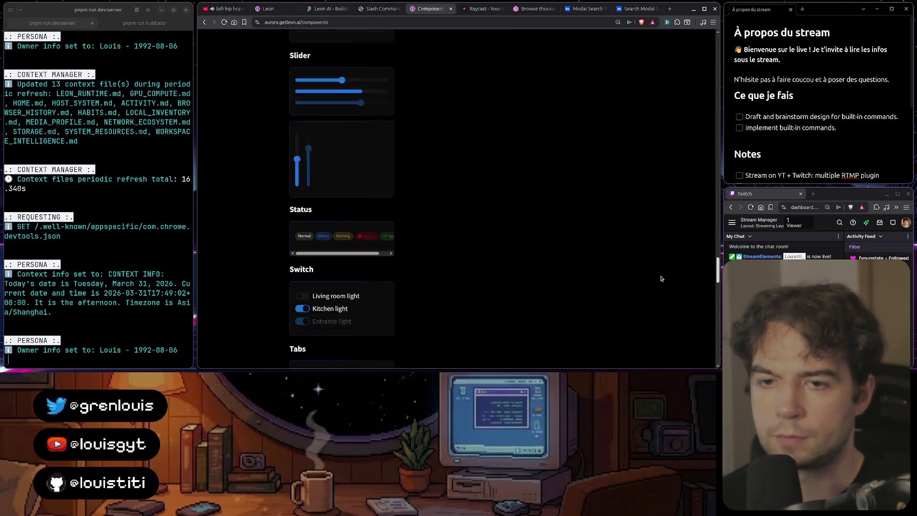
{"action": "scroll", "coordinate": [659, 269], "scroll_direction": "up", "scroll_amount": 20}
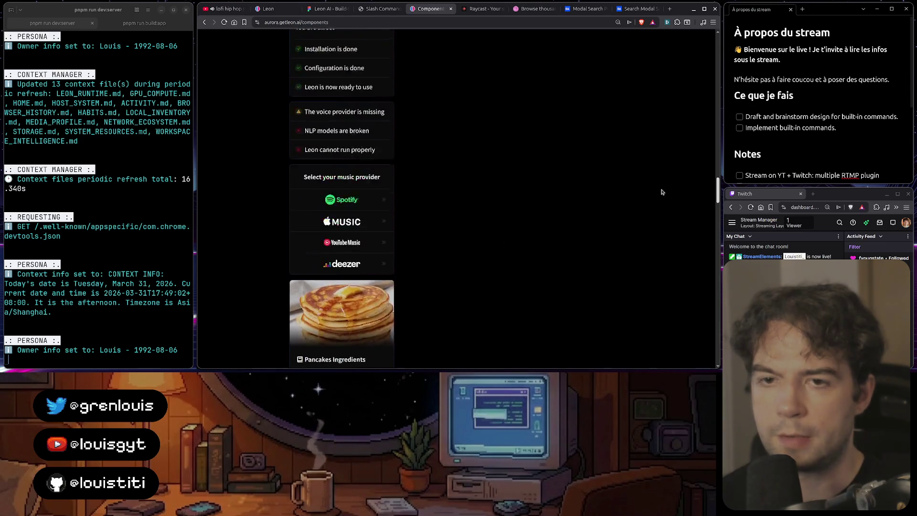
{"action": "scroll", "coordinate": [321, 170], "scroll_direction": "down", "scroll_amount": 10}
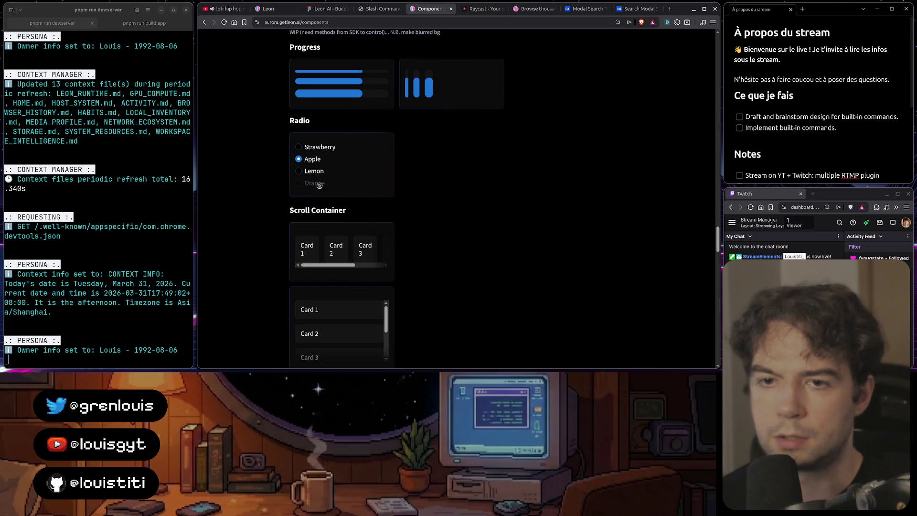
{"action": "scroll", "coordinate": [471, 173], "scroll_direction": "down", "scroll_amount": 20}
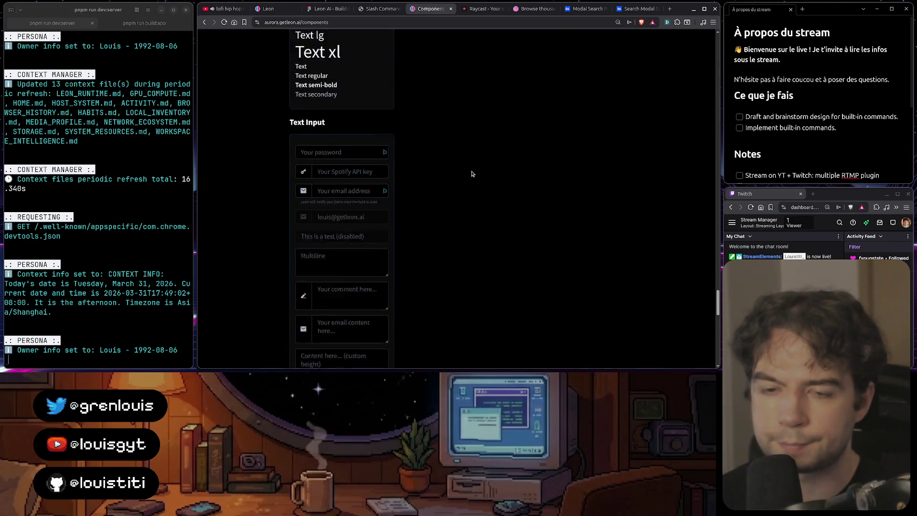
{"action": "scroll", "coordinate": [471, 174], "scroll_direction": "down", "scroll_amount": 3}
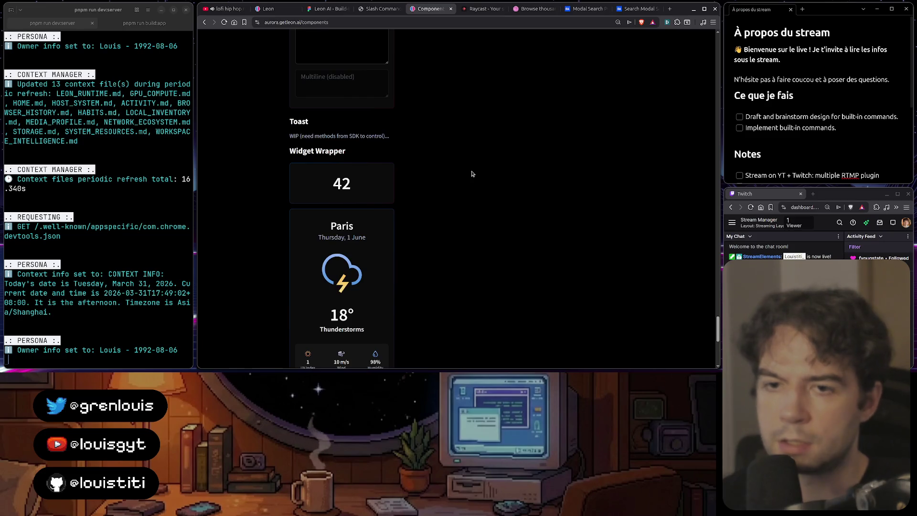
{"action": "scroll", "coordinate": [468, 172], "scroll_direction": "down", "scroll_amount": 6}
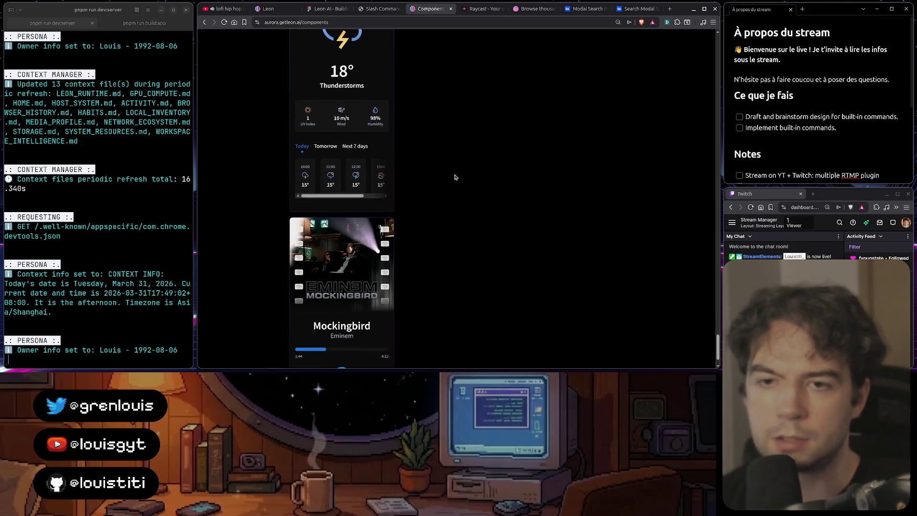
{"action": "scroll", "coordinate": [458, 171], "scroll_direction": "up", "scroll_amount": 10}
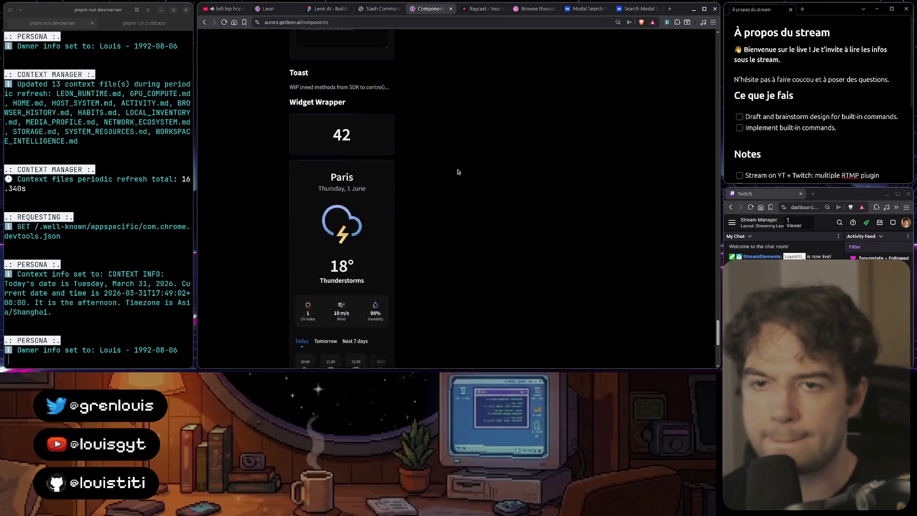
- Try the Multiline text area and LLM select, scroll back to the top, then revisit the slash-command page
{"action": "left_click", "coordinate": [363, 115]}
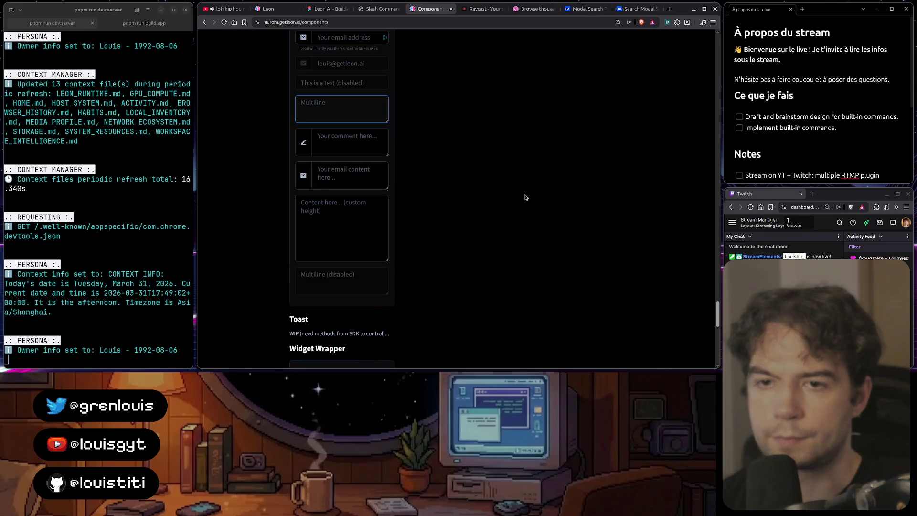
{"action": "left_click_drag", "start_coordinate": [715, 319], "coordinate": [715, 254]}
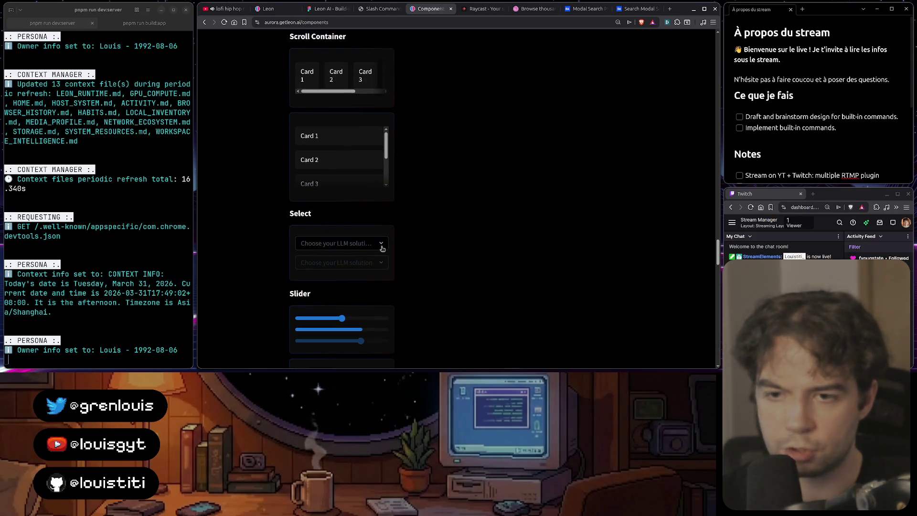
{"action": "left_click", "coordinate": [405, 261]}
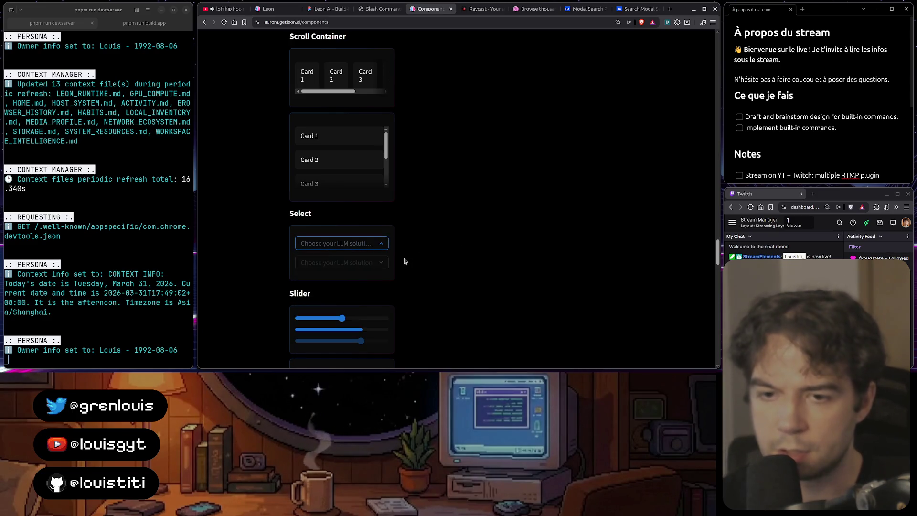
{"action": "mouse_move", "coordinate": [718, 258]}
{"action": "left_mouse_down"}
{"action": "mouse_move", "coordinate": [714, 188]}
{"action": "mouse_move", "coordinate": [701, 228]}
{"action": "mouse_move", "coordinate": [697, 42]}
{"action": "left_mouse_up"}
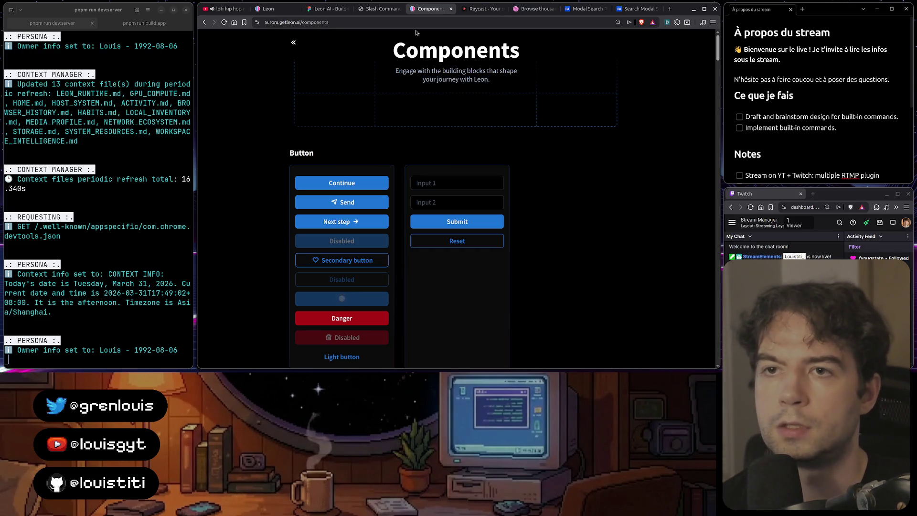
{"action": "left_click", "coordinate": [381, 12]}
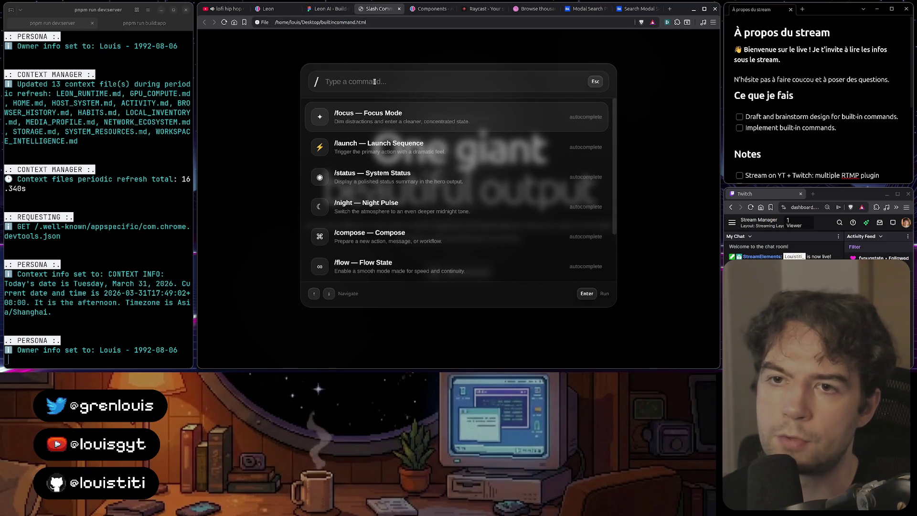
- Return to the Leon AI Build-In Commands file, glance at the Slash Command demo, and scroll to frame 2
{"action": "left_click", "coordinate": [335, 8]}
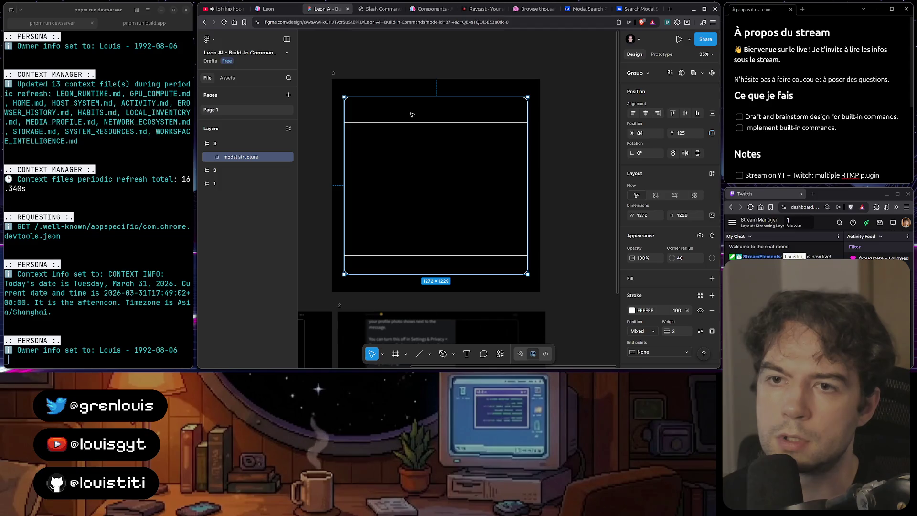
{"action": "key", "text": "Escape"}
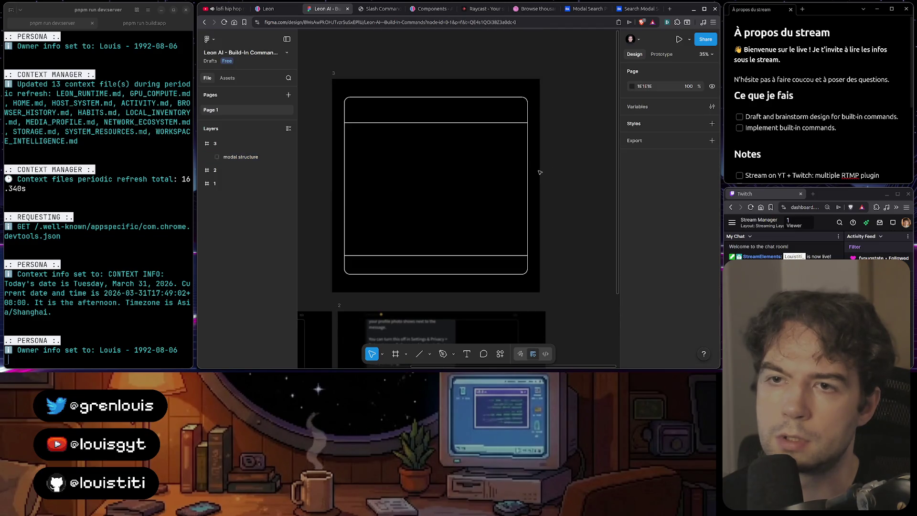
{"action": "scroll", "coordinate": [540, 172], "scroll_direction": "down", "scroll_amount": 5}
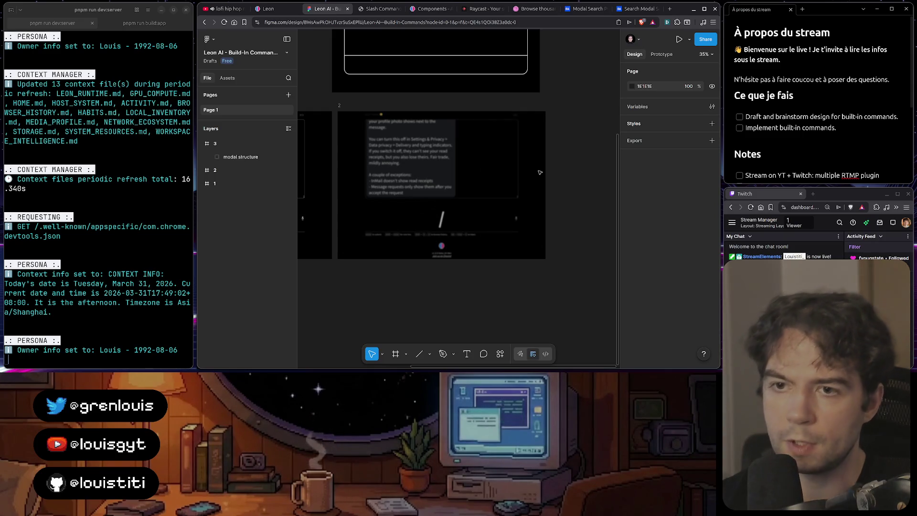
{"action": "left_click", "coordinate": [374, 10]}
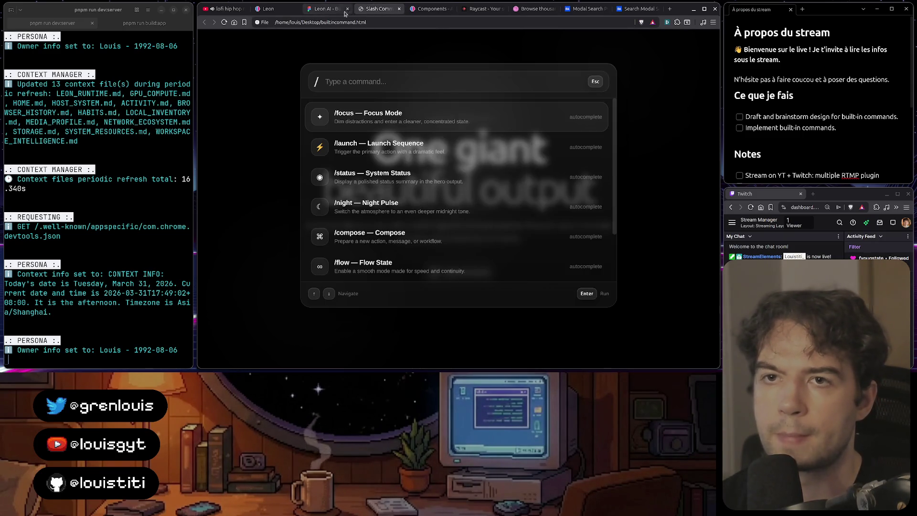
{"action": "left_click", "coordinate": [326, 11]}
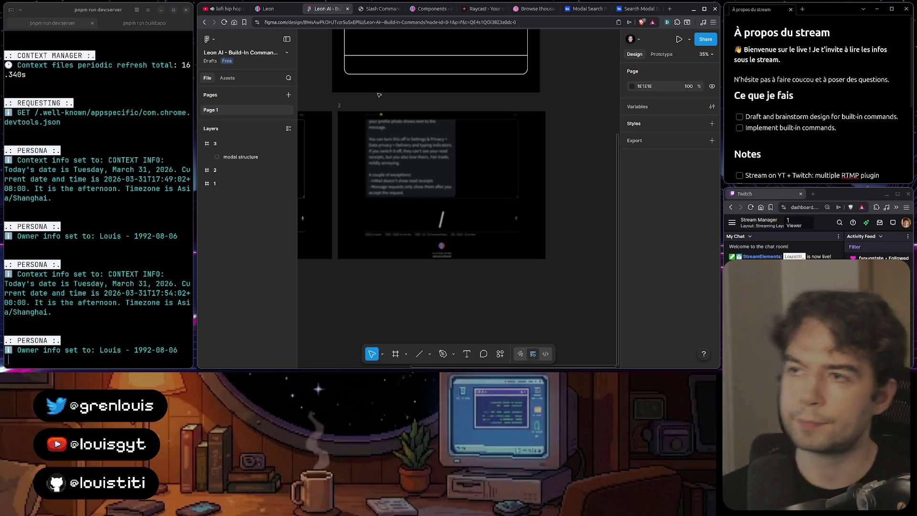
{"action": "scroll", "coordinate": [397, 141], "scroll_direction": "up", "scroll_amount": 3}
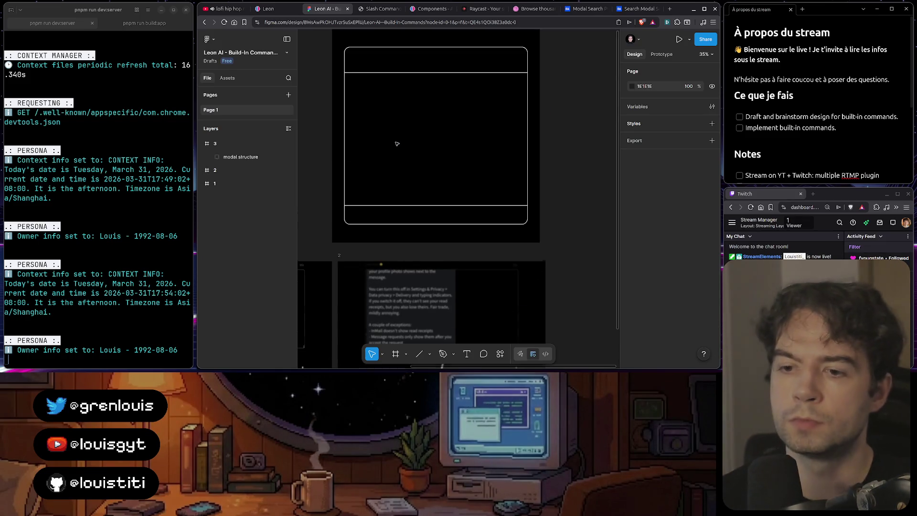
{"action": "scroll", "coordinate": [397, 144], "scroll_direction": "down", "scroll_amount": 3}
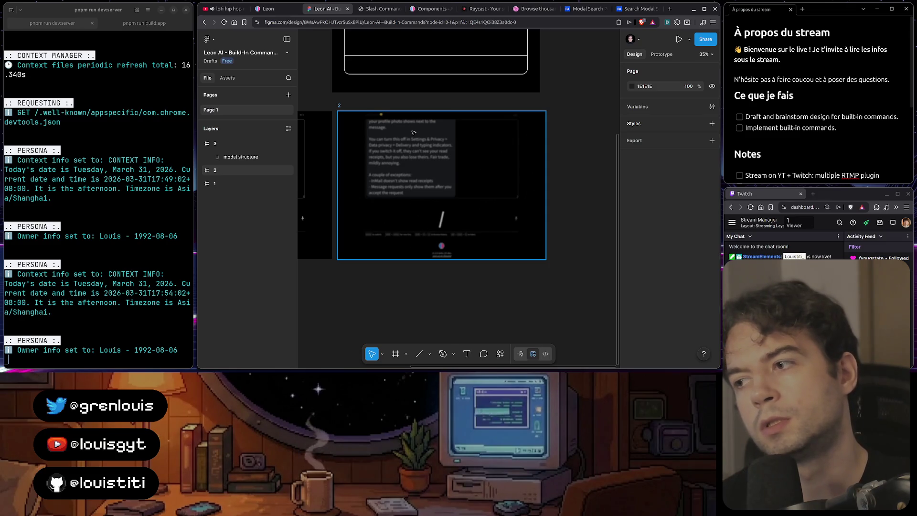
- Make frame 2 taller (H 2097) and stretch the dark overlay rectangle to its full height
{"action": "left_click", "coordinate": [416, 134]}
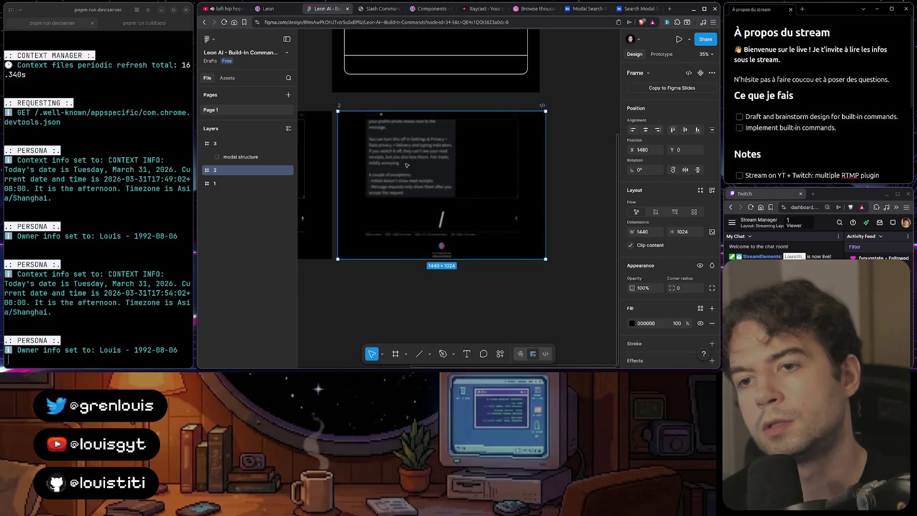
{"action": "scroll", "coordinate": [406, 165], "scroll_direction": "down", "scroll_amount": 3}
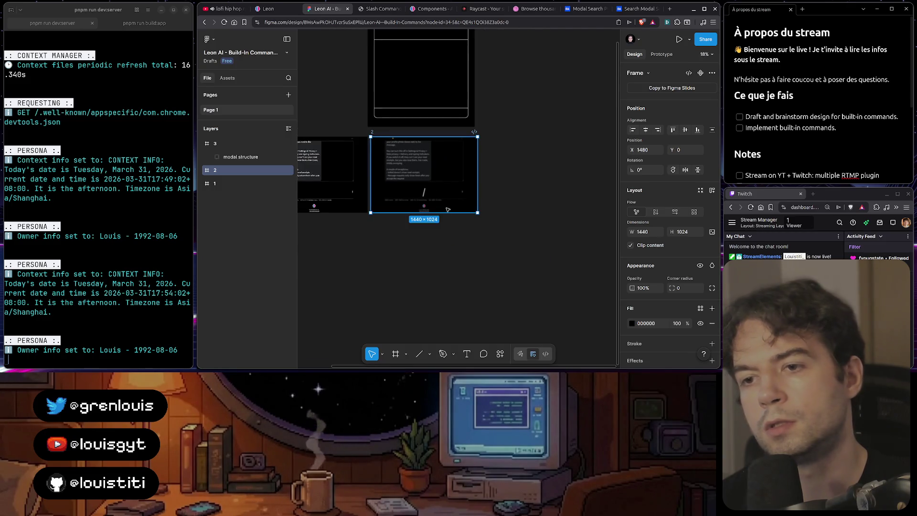
{"action": "left_click_drag", "start_coordinate": [453, 216], "coordinate": [453, 293]}
{"action": "left_click", "coordinate": [436, 206]}
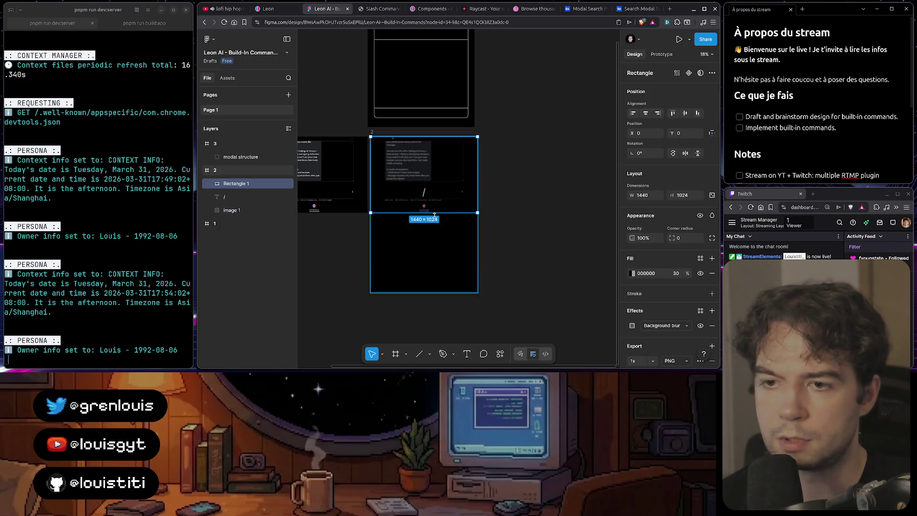
{"action": "left_click_drag", "start_coordinate": [434, 214], "coordinate": [437, 292]}
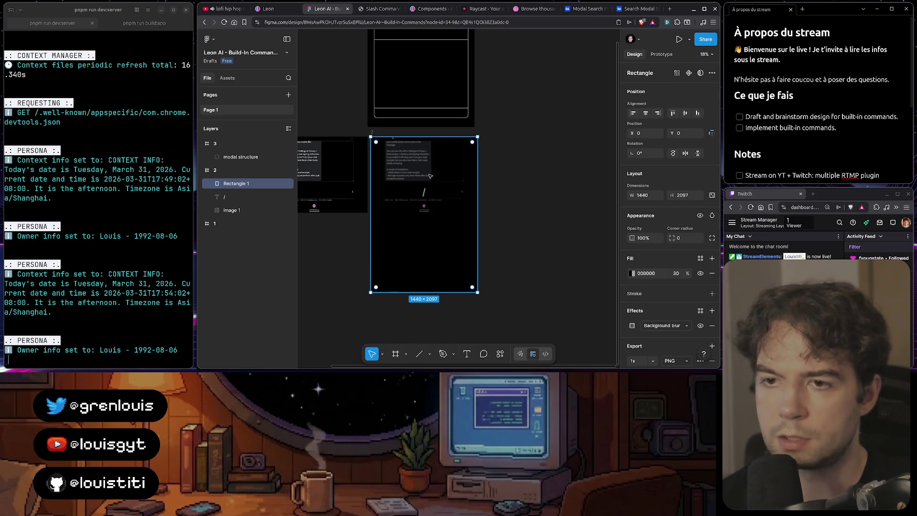
- Enlarge the chat screenshot proportionally (about 2573×1652), align it to the top, and shift it left
{"action": "left_click", "coordinate": [231, 210]}
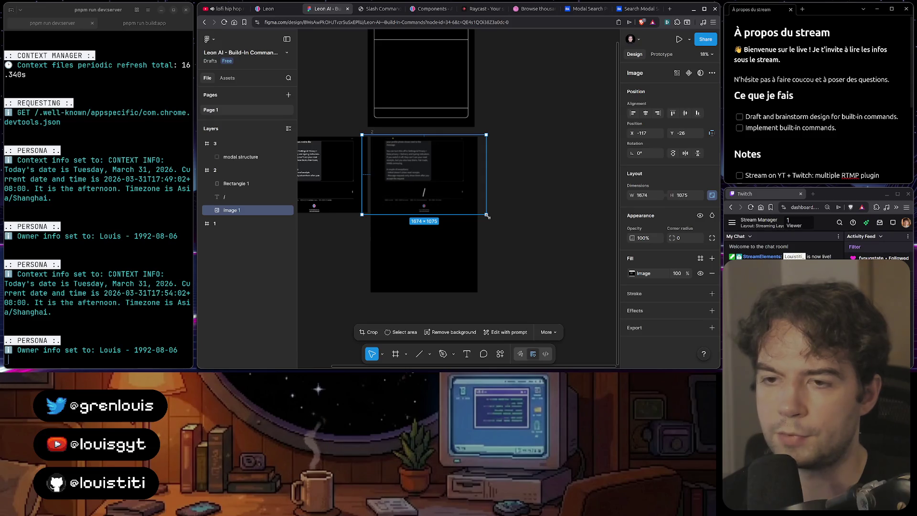
{"action": "mouse_move", "coordinate": [489, 218]}
{"action": "left_mouse_down"}
{"action": "mouse_move", "coordinate": [545, 256]}
{"action": "mouse_move", "coordinate": [535, 257]}
{"action": "left_mouse_up"}
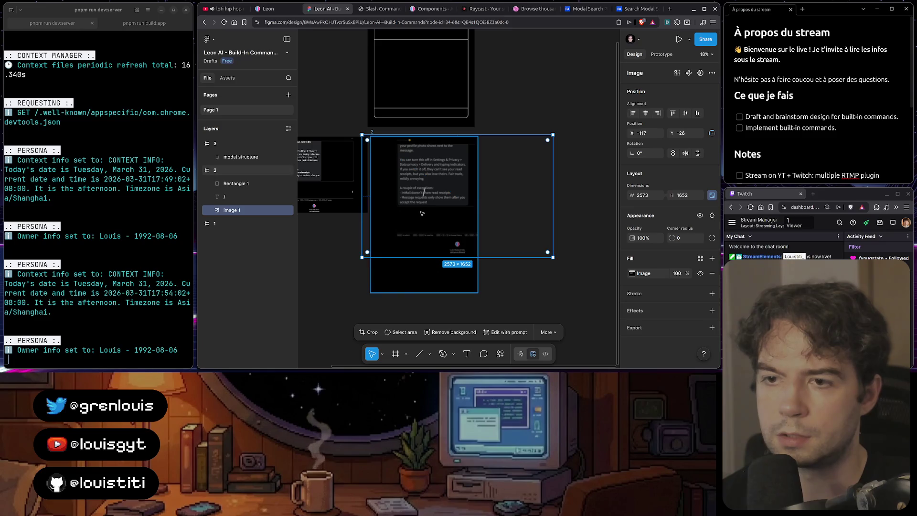
{"action": "mouse_move", "coordinate": [425, 212]}
{"action": "left_mouse_down"}
{"action": "mouse_move", "coordinate": [396, 214]}
{"action": "mouse_move", "coordinate": [397, 227]}
{"action": "mouse_move", "coordinate": [437, 225]}
{"action": "mouse_move", "coordinate": [433, 218]}
{"action": "left_mouse_up"}
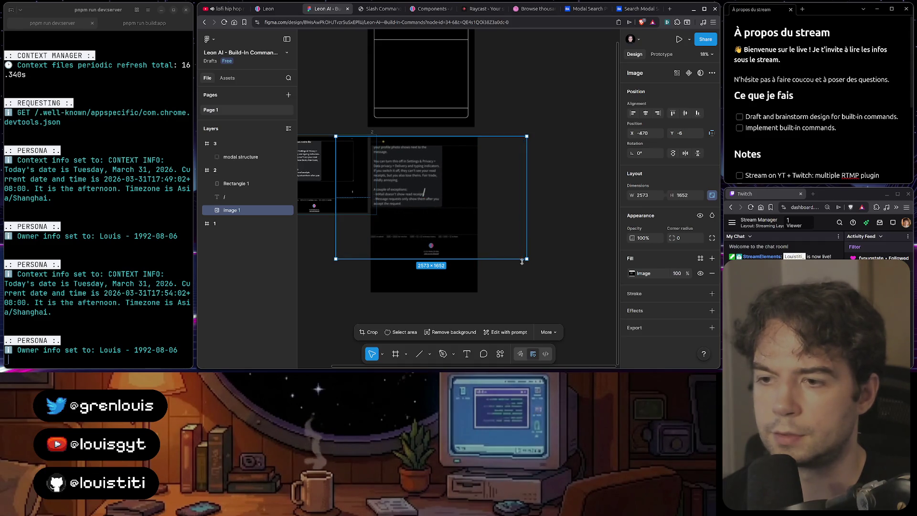
{"action": "mouse_move", "coordinate": [527, 259]}
{"action": "left_mouse_down"}
{"action": "mouse_move", "coordinate": [562, 298]}
{"action": "mouse_move", "coordinate": [558, 291]}
{"action": "left_mouse_up"}
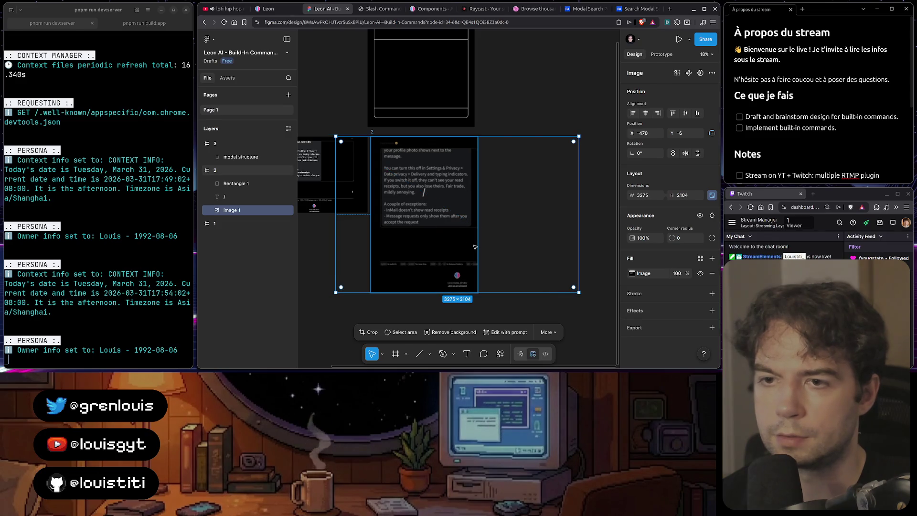
{"action": "mouse_move", "coordinate": [474, 246]}
{"action": "left_mouse_down"}
{"action": "mouse_move", "coordinate": [483, 266]}
{"action": "mouse_move", "coordinate": [458, 269]}
{"action": "left_mouse_up"}
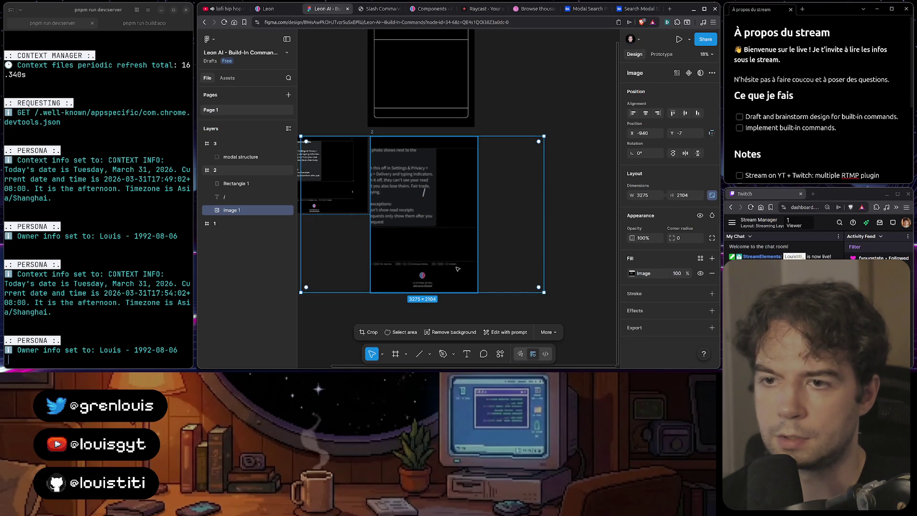
{"action": "key", "text": "Escape"}
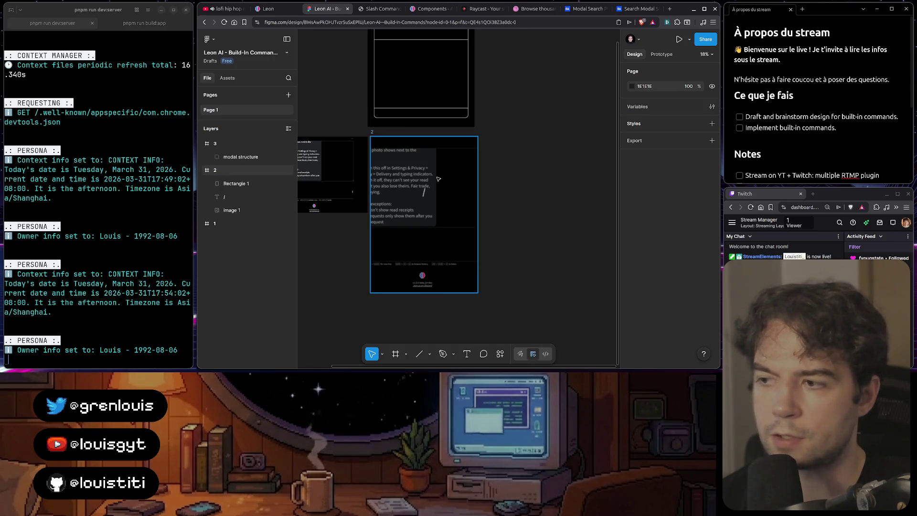
- Nudge the '/' text down within frame 2, then adjust it up slightly
{"action": "left_click", "coordinate": [226, 198]}
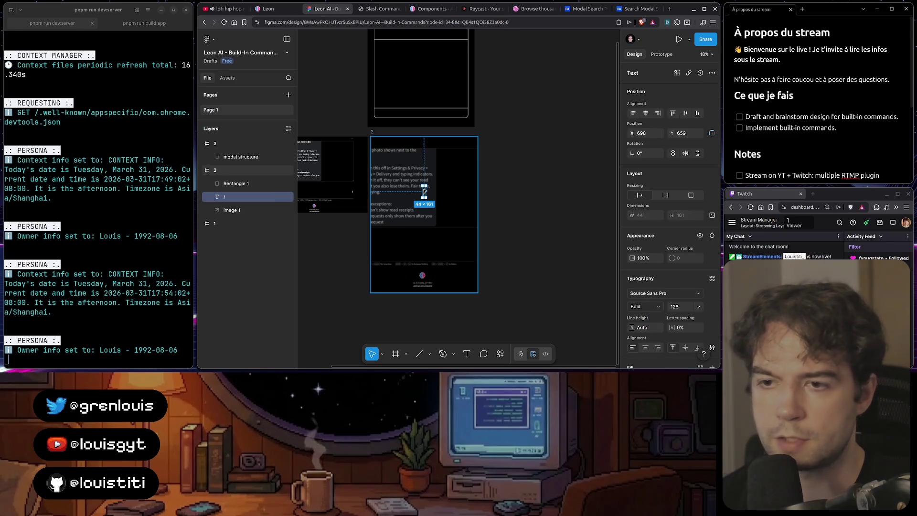
{"action": "key", "text": "shift+Down"}
{"action": "key", "text": "shift+Down"}
{"action": "key", "text": "shift+Down"}
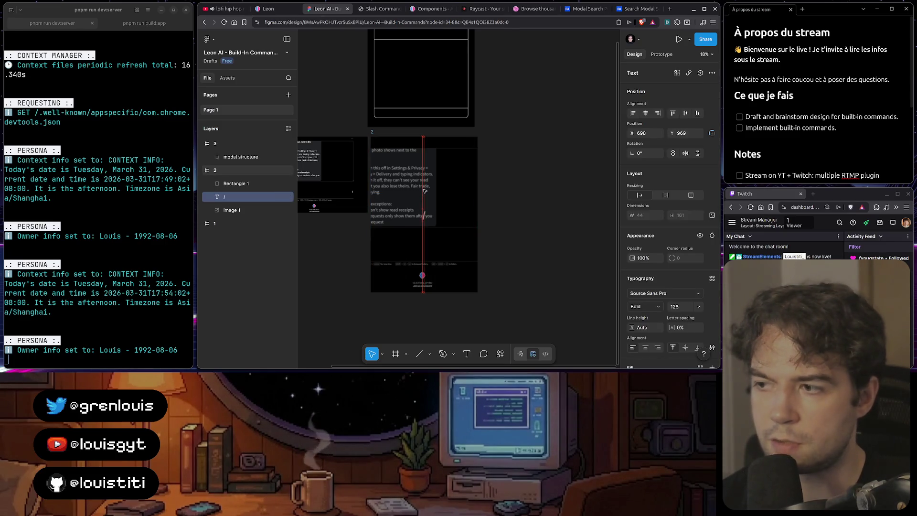
{"action": "key", "text": "shift+Down"}
{"action": "key", "text": "shift+Down"}
{"action": "key", "text": "shift+Down"}
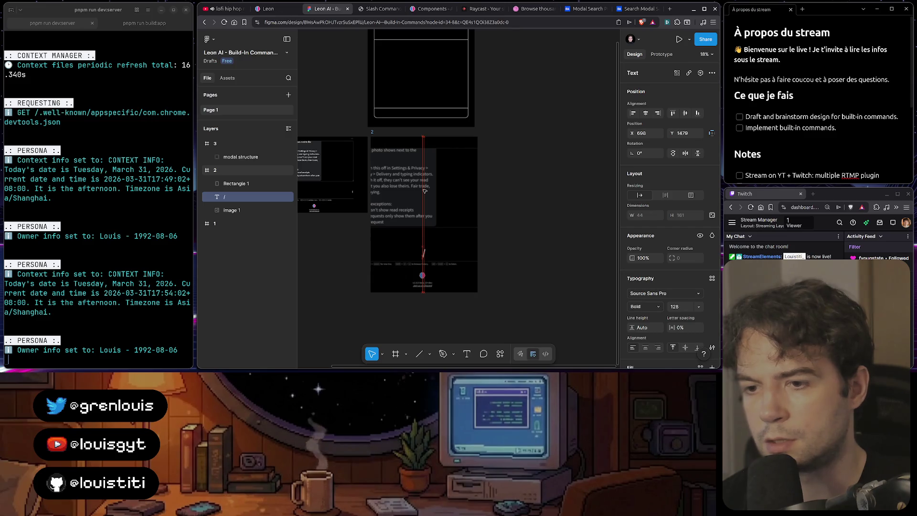
{"action": "left_click", "coordinate": [455, 244]}
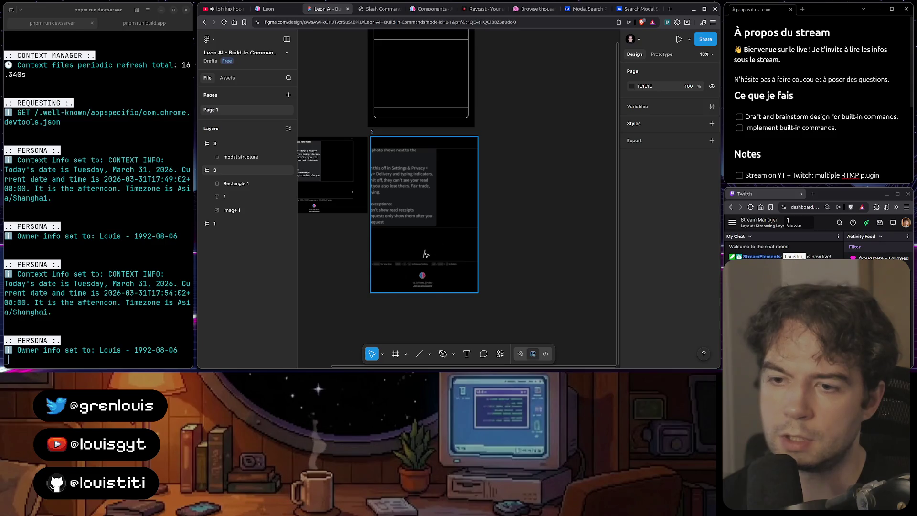
{"action": "left_click", "coordinate": [236, 184]}
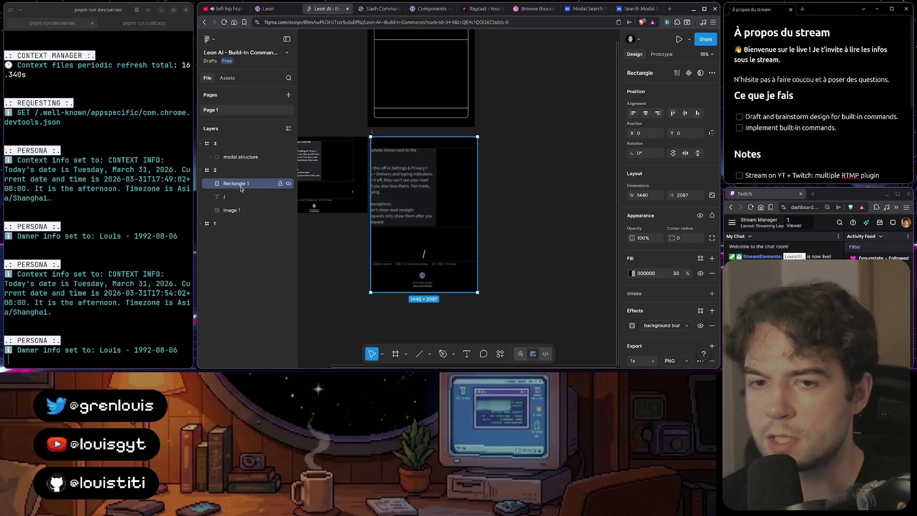
{"action": "left_click", "coordinate": [262, 196]}
{"action": "key", "text": "Up"}
{"action": "key", "text": "Up"}
{"action": "key", "text": "Up"}
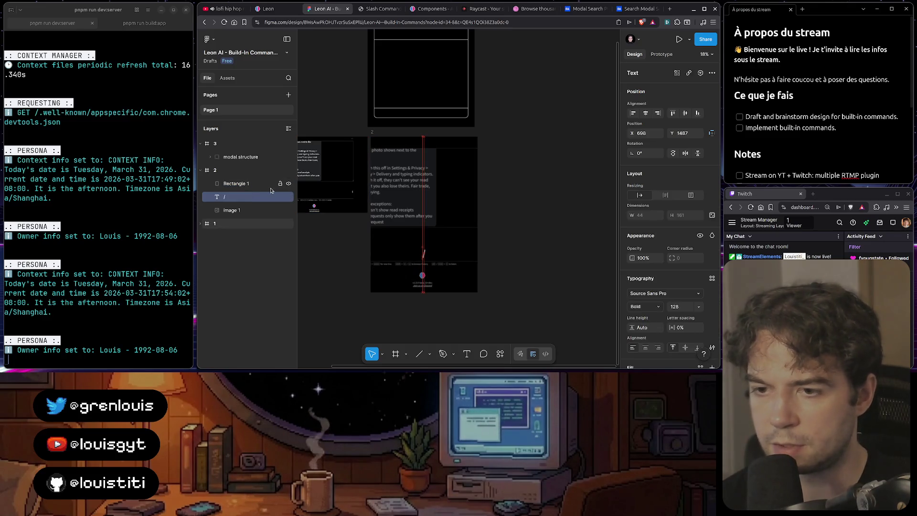
{"action": "left_click", "coordinate": [547, 187]}
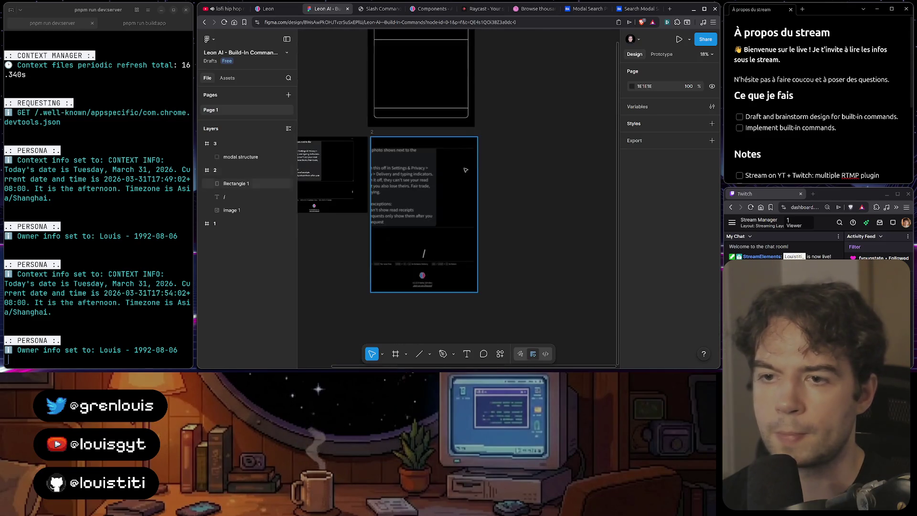
{"action": "left_click", "coordinate": [230, 171]}
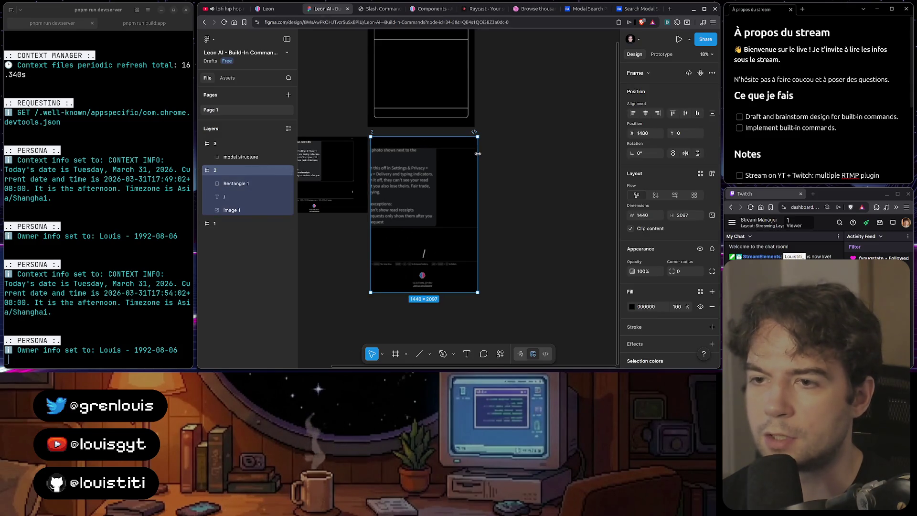
- Widen frame 2 to roughly double width (2984 × 2097) and move the screenshot right into it
{"action": "left_click_drag", "start_coordinate": [478, 153], "coordinate": [592, 155]}
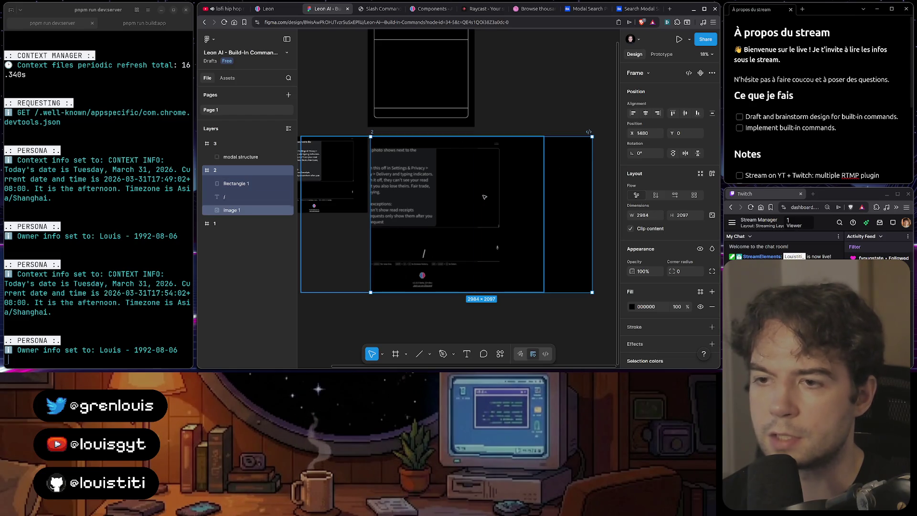
{"action": "left_click", "coordinate": [497, 201]}
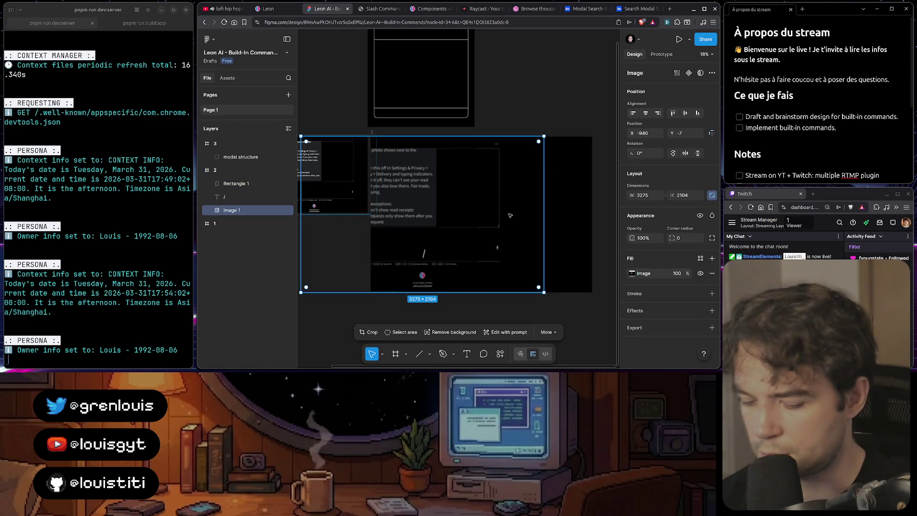
{"action": "mouse_move", "coordinate": [498, 201]}
{"action": "left_mouse_down"}
{"action": "mouse_move", "coordinate": [510, 216]}
{"action": "mouse_move", "coordinate": [561, 205]}
{"action": "mouse_move", "coordinate": [545, 203]}
{"action": "mouse_move", "coordinate": [546, 211]}
{"action": "left_mouse_up"}
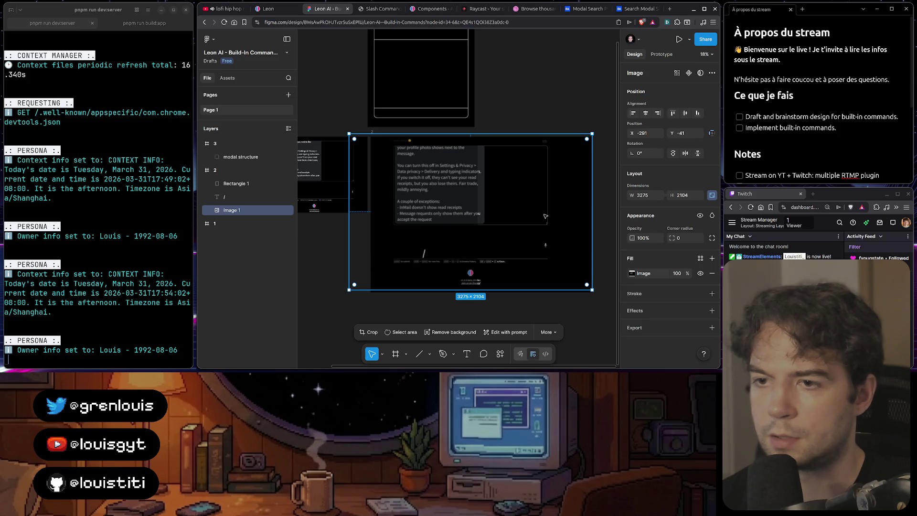
{"action": "left_click_drag", "start_coordinate": [547, 217], "coordinate": [552, 217]}
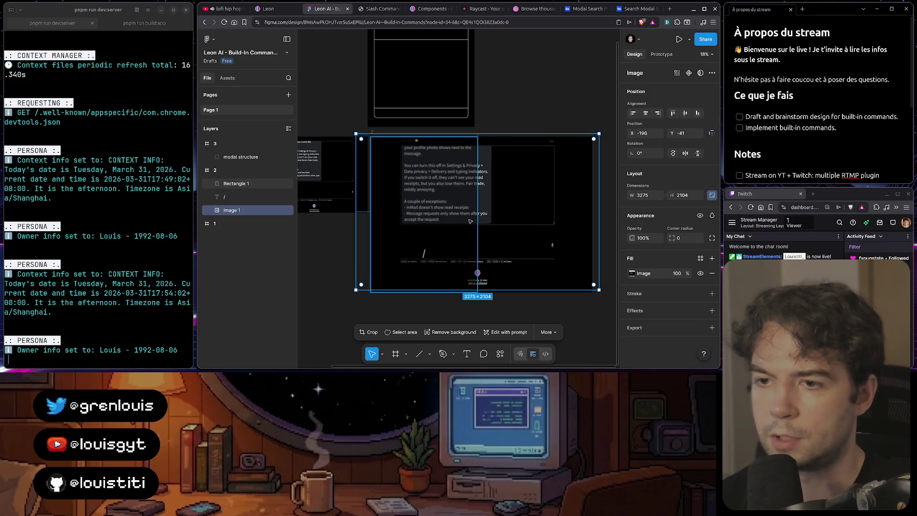
{"action": "left_click", "coordinate": [477, 214]}
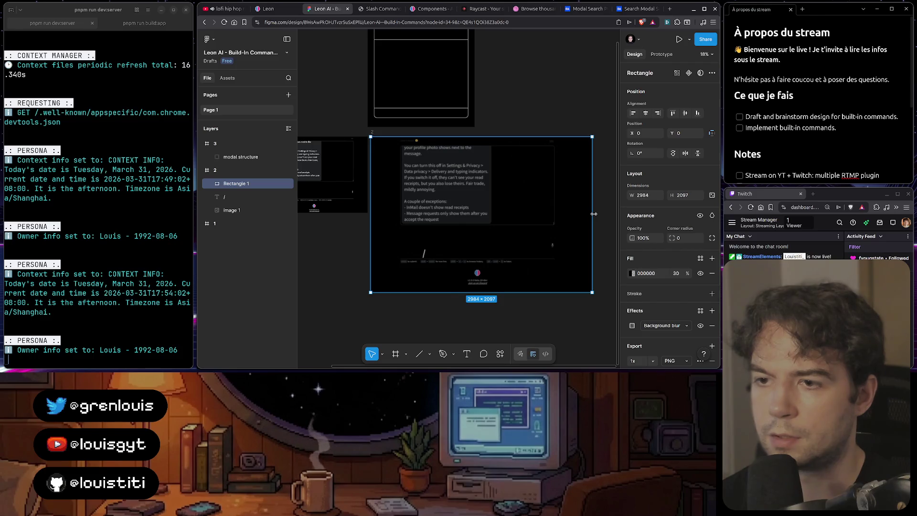
{"action": "left_click", "coordinate": [569, 102]}
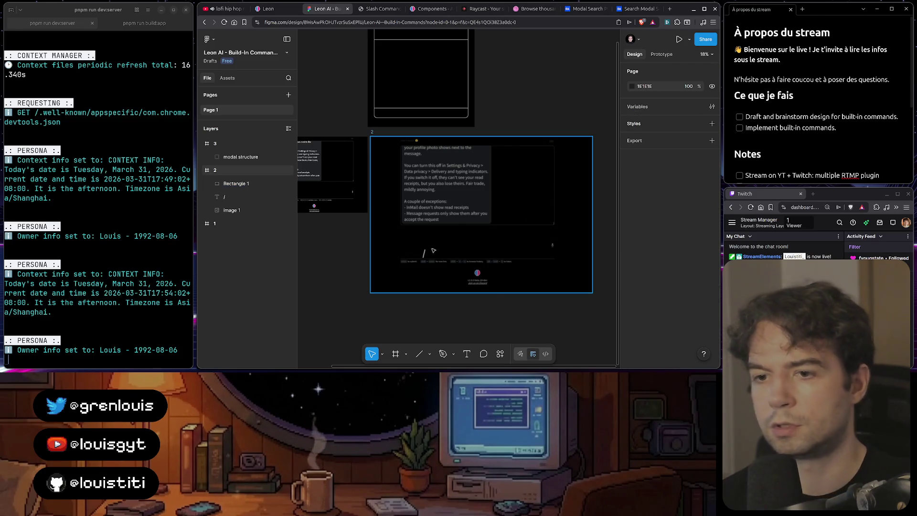
- Move the '/' character right to X 1418, Y 1422, roughly centred in frame 2
{"action": "left_click", "coordinate": [391, 229]}
{"action": "left_click", "coordinate": [424, 253]}
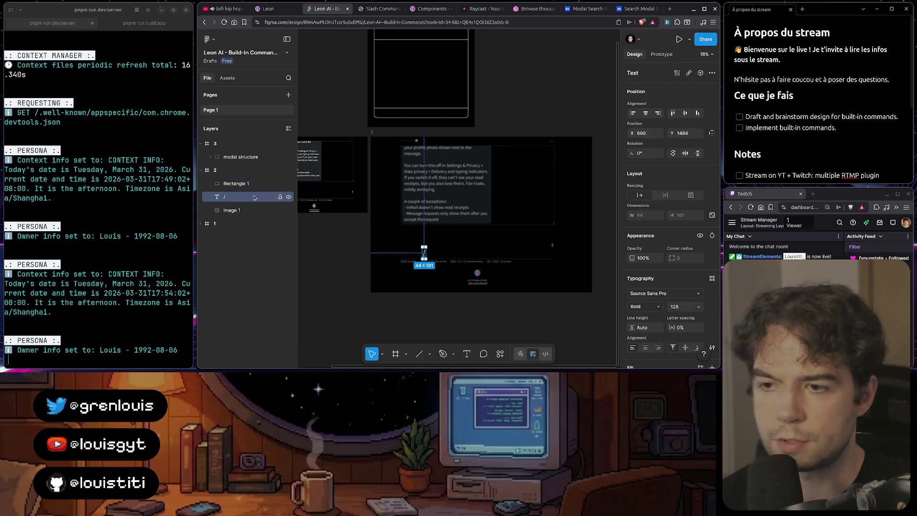
{"action": "left_click_drag", "start_coordinate": [424, 253], "coordinate": [477, 249]}
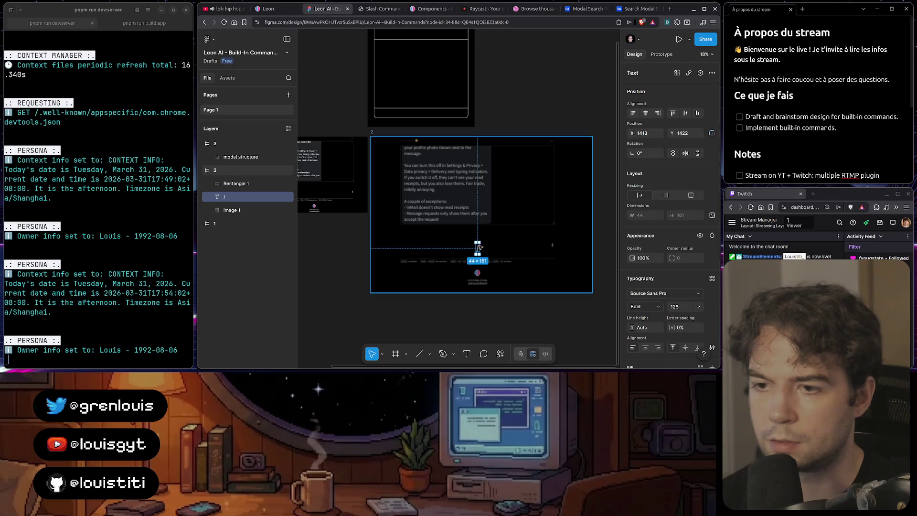
{"action": "left_click", "coordinate": [563, 114]}
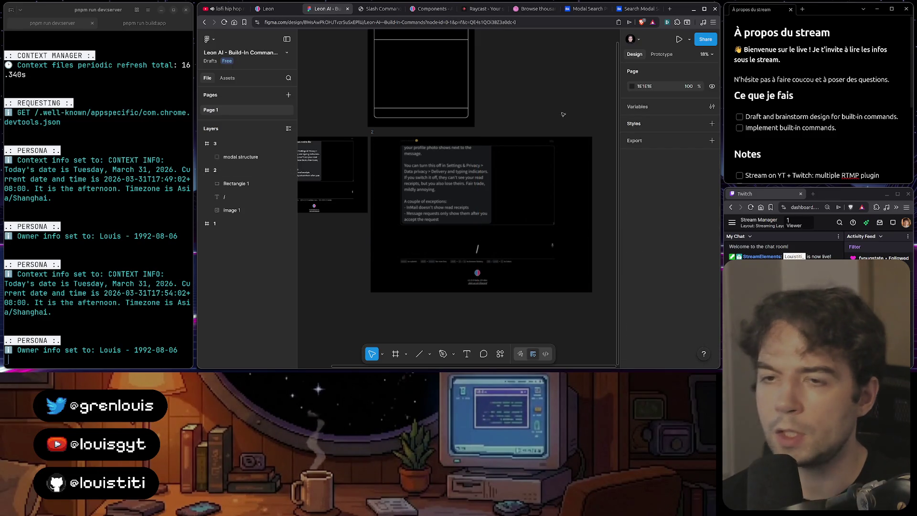
{"action": "scroll", "coordinate": [499, 196], "scroll_direction": "down", "scroll_amount": 2, "text": "ctrl"}
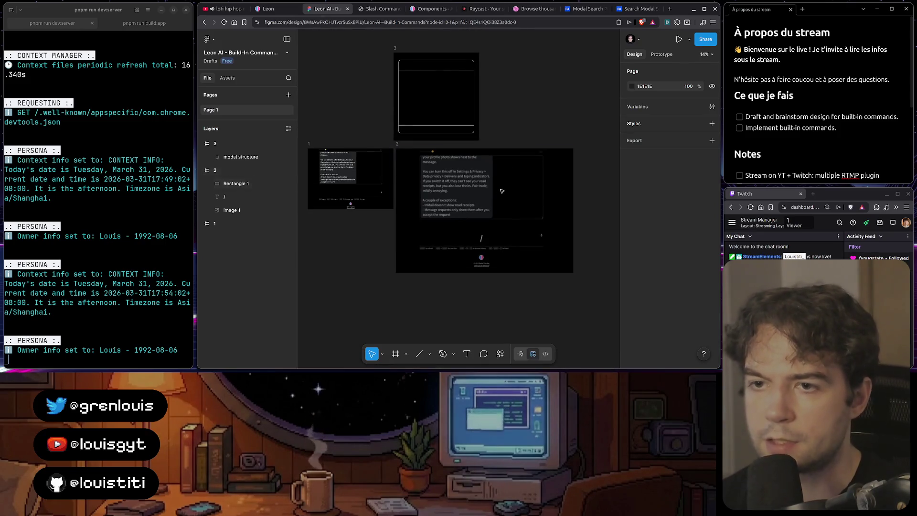
- Review the Slash Command demo page for reference, then return to Figma and pick the Rectangle tool
{"action": "scroll", "coordinate": [437, 150], "scroll_direction": "up", "scroll_amount": 2}
{"action": "scroll", "coordinate": [438, 150], "scroll_direction": "up", "scroll_amount": 3, "text": "ctrl"}
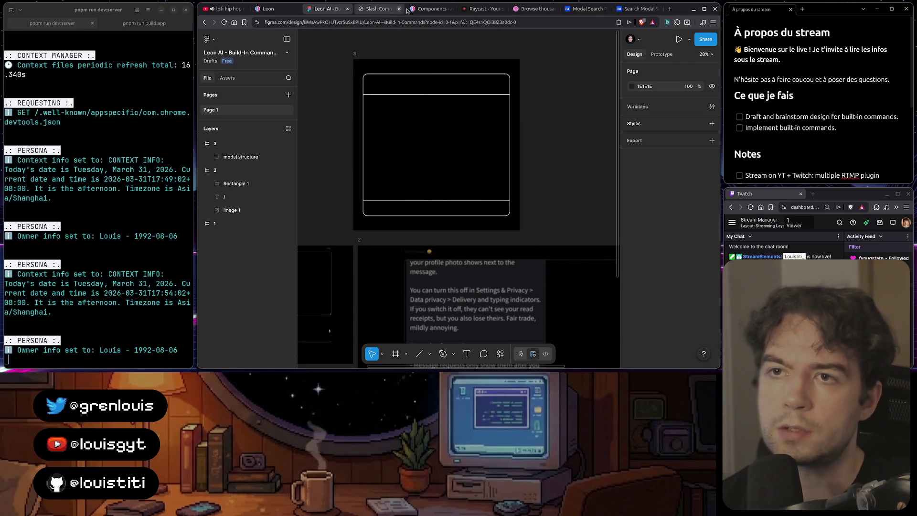
{"action": "left_click", "coordinate": [377, 10]}
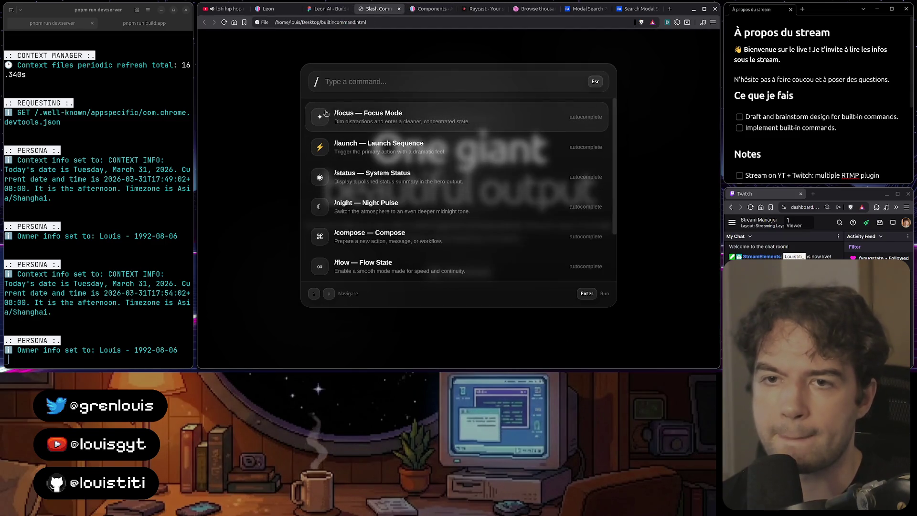
{"action": "left_click", "coordinate": [324, 10]}
{"action": "scroll", "coordinate": [422, 177], "scroll_direction": "down", "scroll_amount": 3}
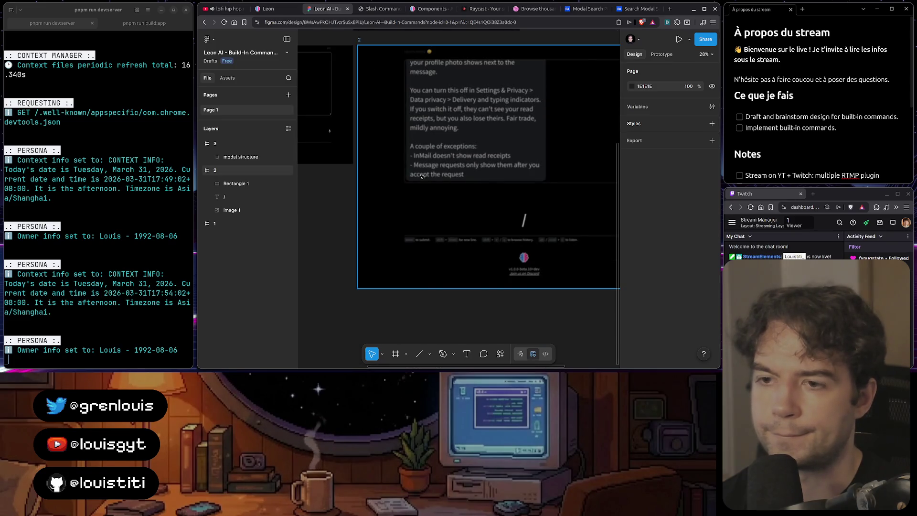
{"action": "scroll", "coordinate": [422, 176], "scroll_direction": "down", "scroll_amount": 3}
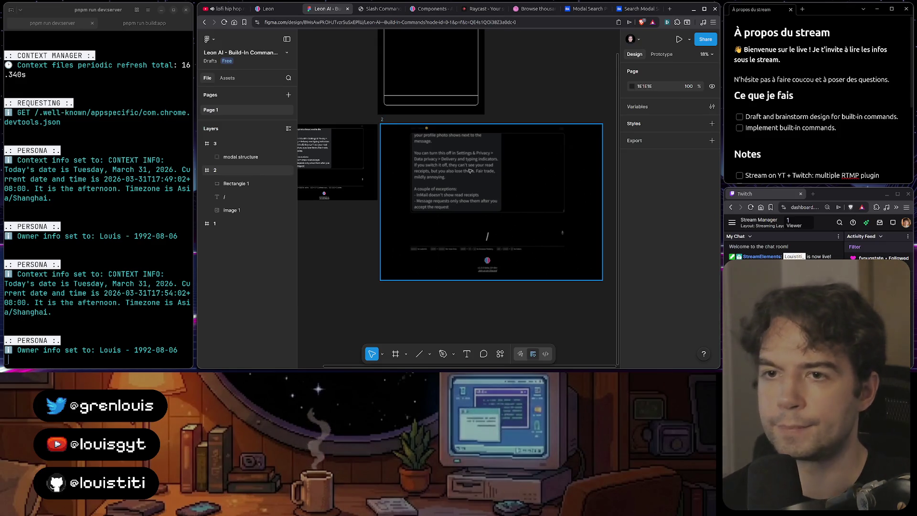
{"action": "key", "text": "r"}
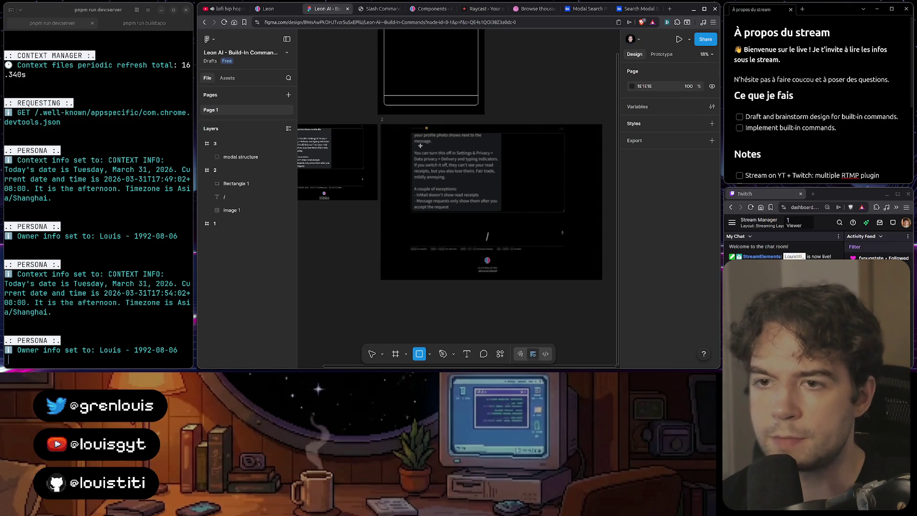
- Draw a 2344×1497 rectangle over frame 2 with black fill and corner radius 40
{"action": "mouse_move", "coordinate": [415, 145]}
{"action": "left_mouse_down"}
{"action": "mouse_move", "coordinate": [581, 238]}
{"action": "mouse_move", "coordinate": [586, 253]}
{"action": "left_mouse_up"}
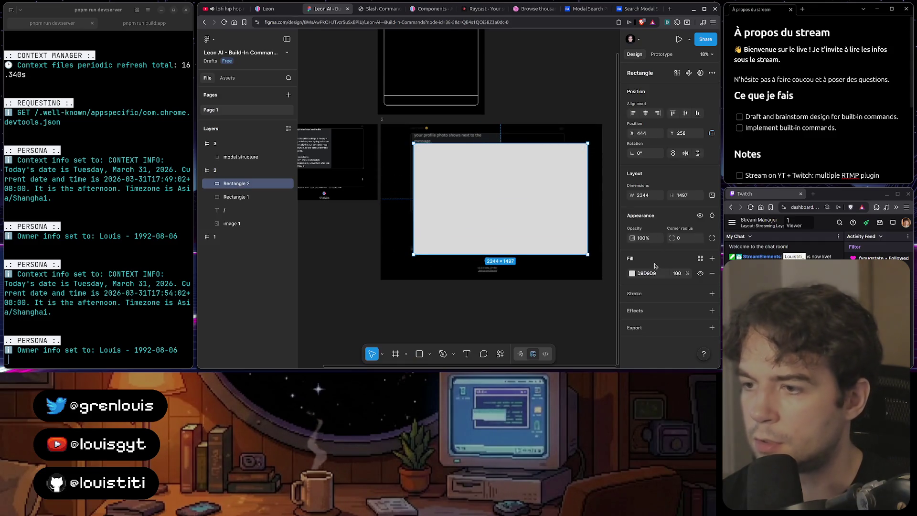
{"action": "left_click", "coordinate": [632, 273]}
{"action": "type", "text": "000000"}
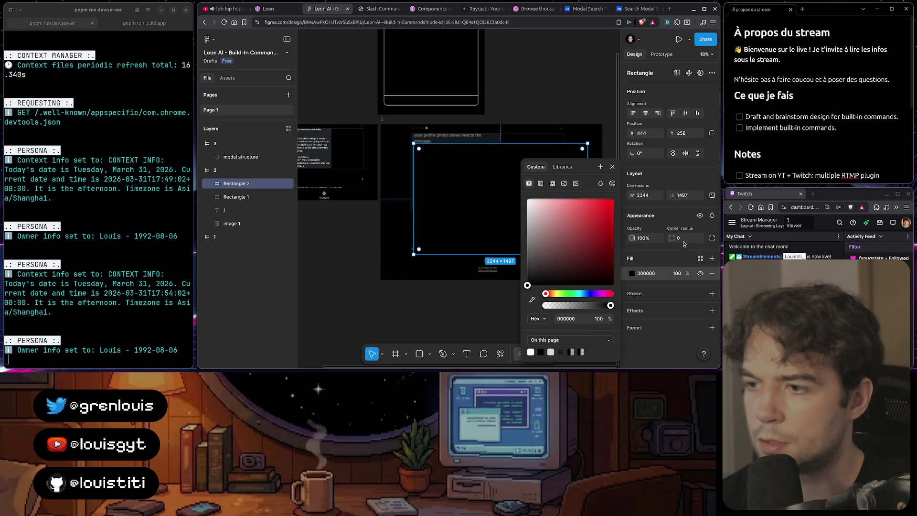
{"action": "type", "text": "32"}
{"action": "key", "text": "Return"}
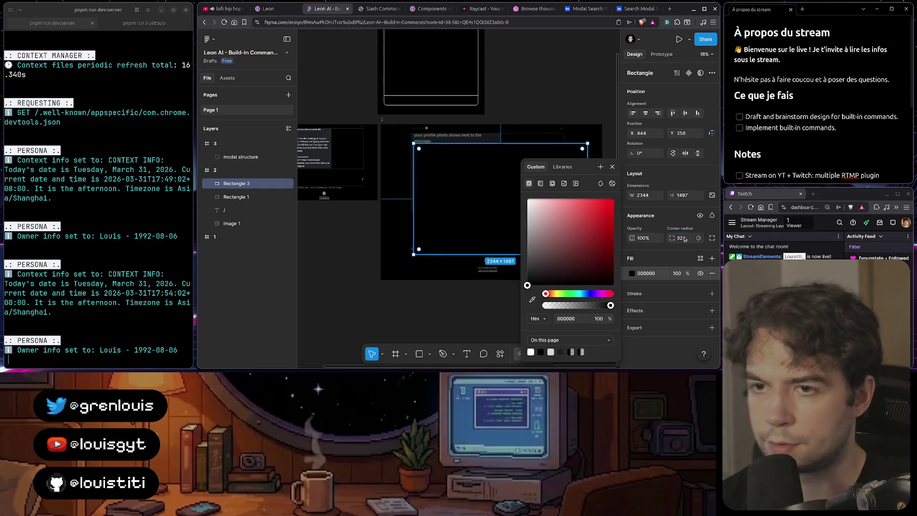
{"action": "type", "text": "40"}
{"action": "key", "text": "Return"}
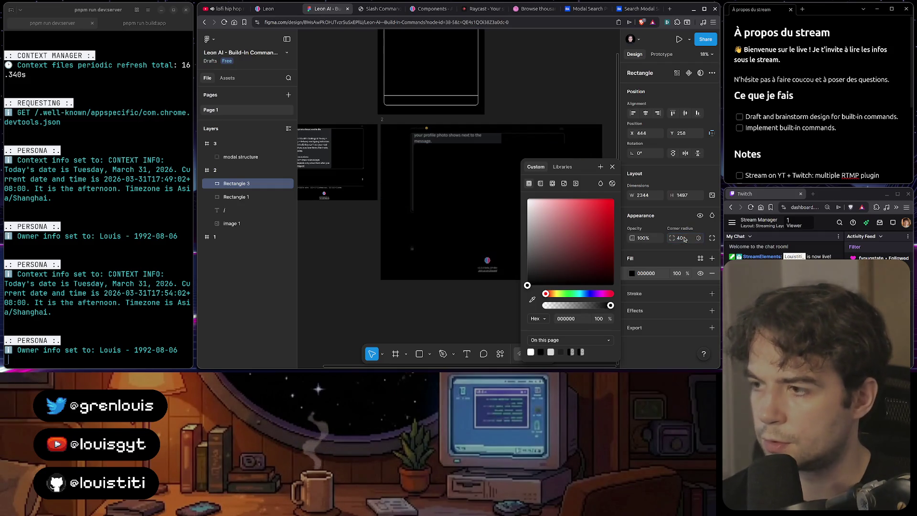
- Undo an accidental move of frame 2 and compare against the live Leon chat page
{"action": "left_click", "coordinate": [486, 139]}
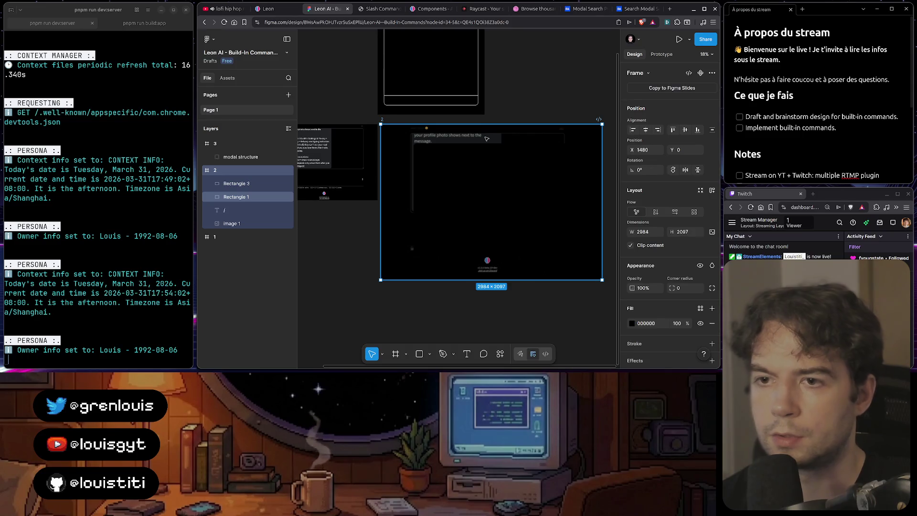
{"action": "left_click", "coordinate": [498, 186]}
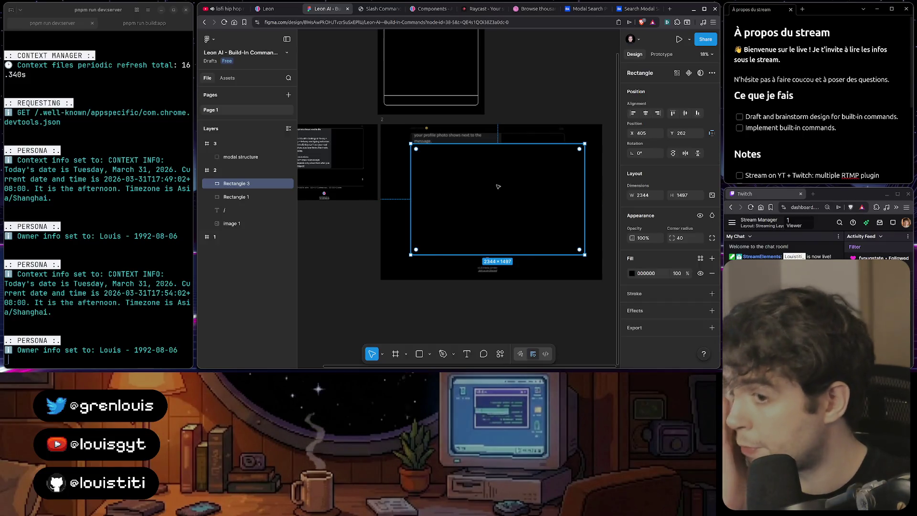
{"action": "scroll", "coordinate": [497, 187], "scroll_direction": "up", "scroll_amount": 4}
{"action": "scroll", "coordinate": [498, 186], "scroll_direction": "down", "scroll_amount": 5}
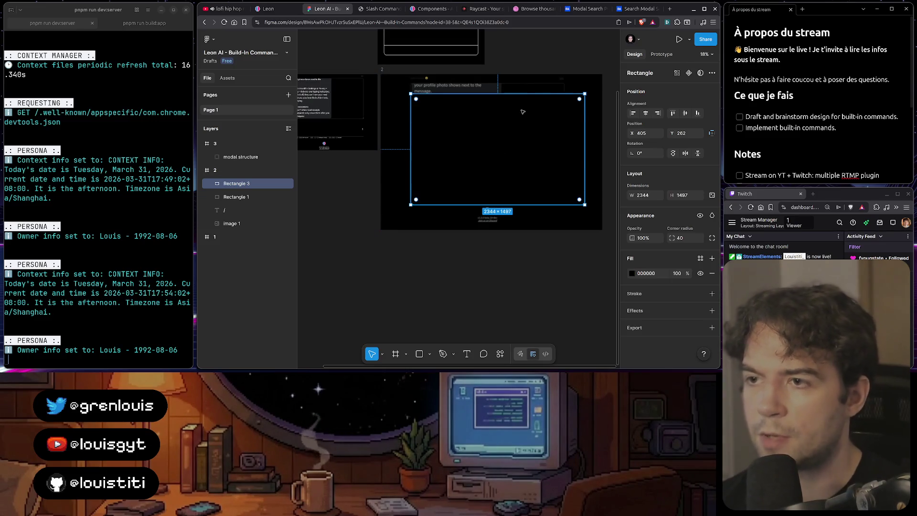
{"action": "left_click", "coordinate": [535, 89]}
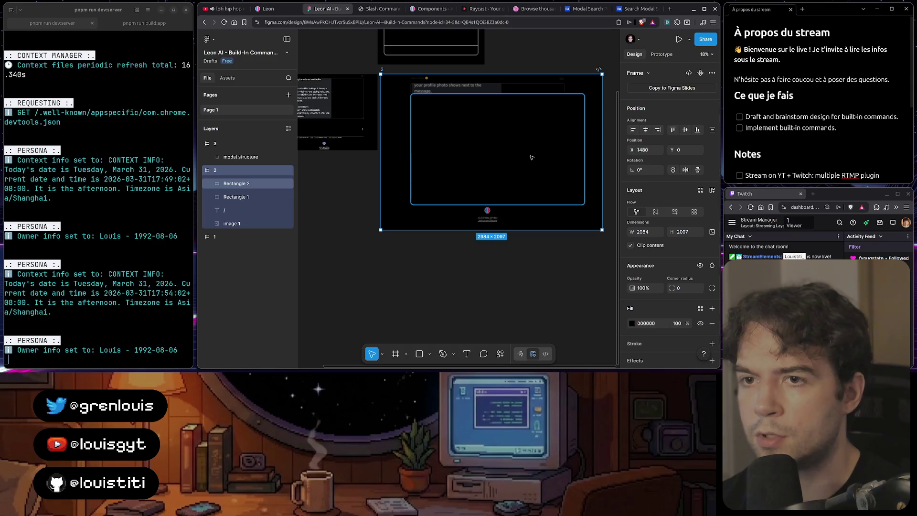
{"action": "left_click_drag", "start_coordinate": [529, 150], "coordinate": [524, 144]}
{"action": "key", "text": "ctrl+z"}
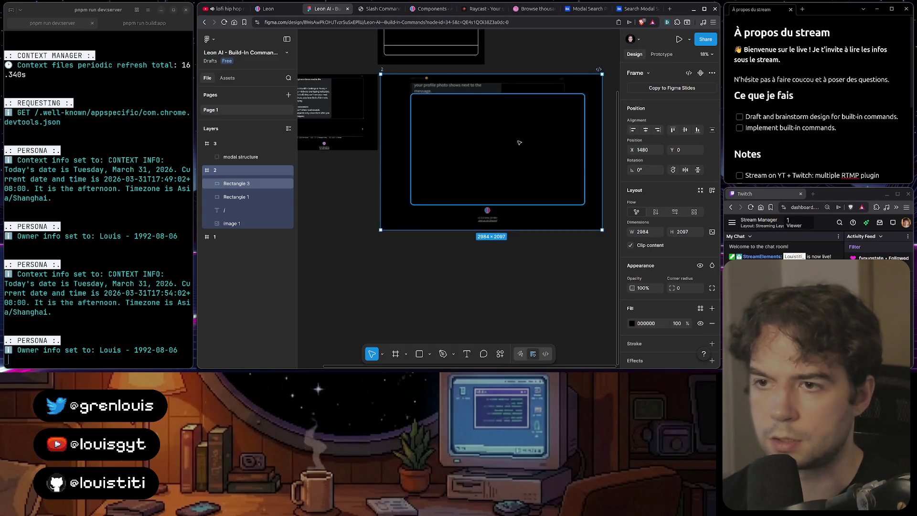
{"action": "left_click", "coordinate": [270, 9]}
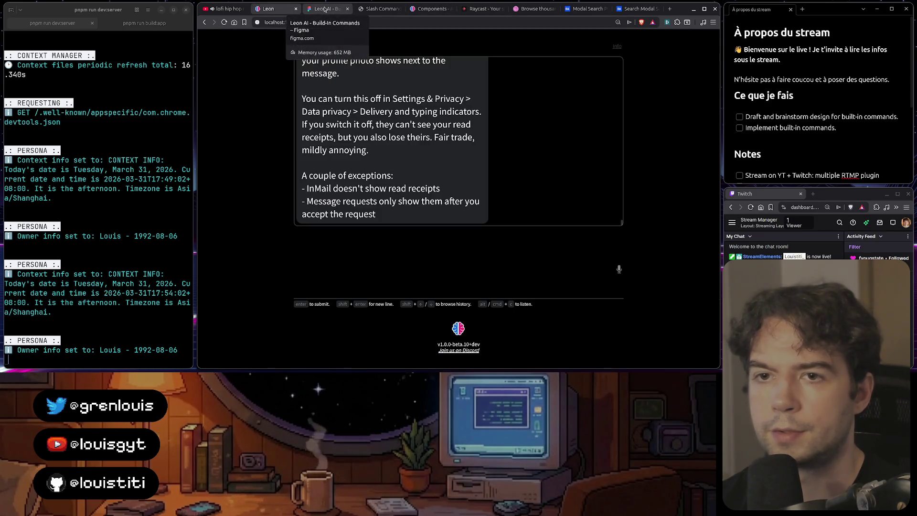
{"action": "left_click", "coordinate": [324, 9]}
- Position the black rectangle at X 320, horizontally centred in frame 2, then view the Leon chat page
{"action": "left_click", "coordinate": [432, 114]}
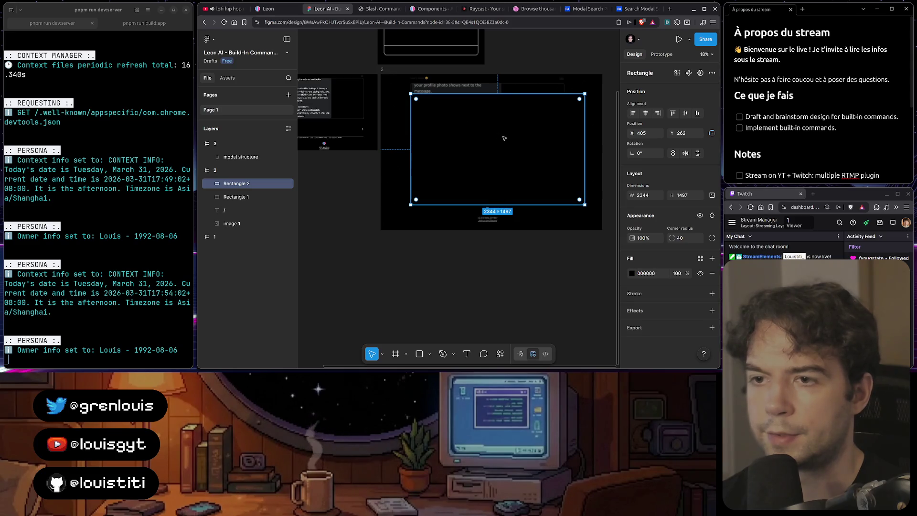
{"action": "left_click_drag", "start_coordinate": [505, 138], "coordinate": [500, 134]}
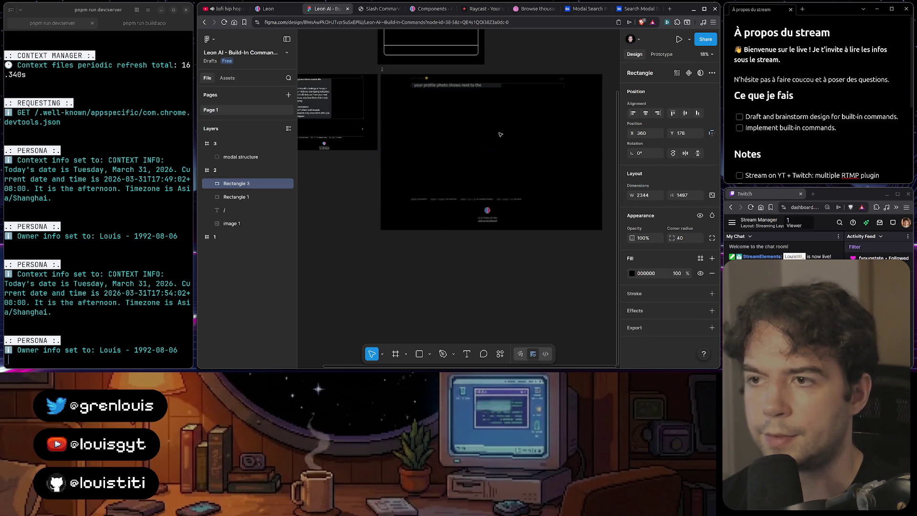
{"action": "left_click", "coordinate": [272, 9]}
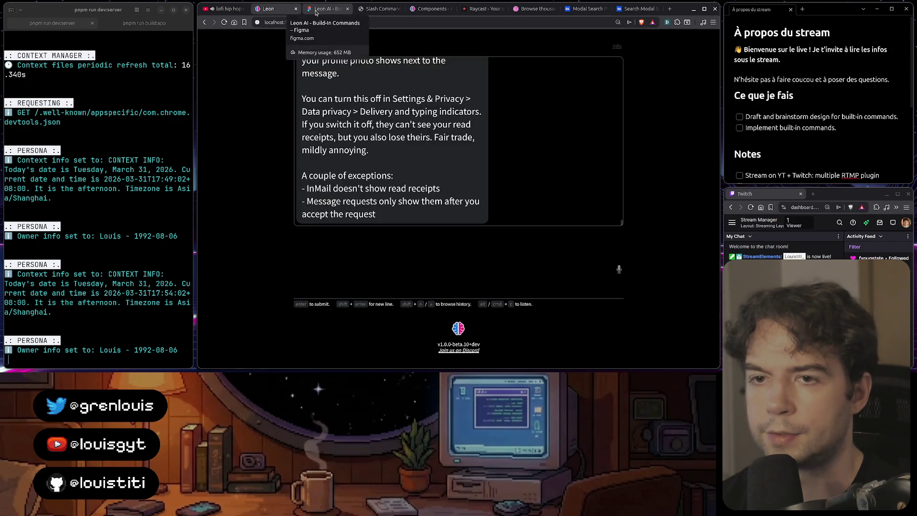
{"action": "left_click", "coordinate": [315, 10]}
{"action": "left_click_drag", "start_coordinate": [523, 143], "coordinate": [521, 149]}
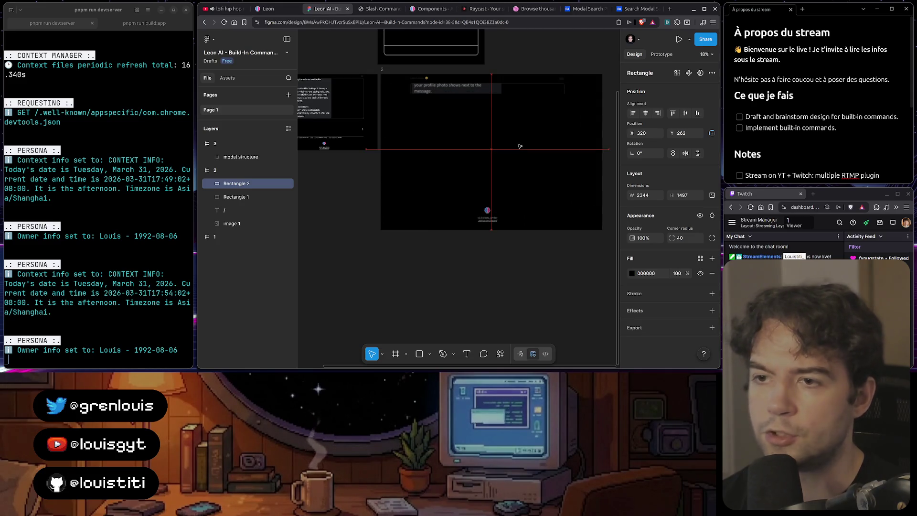
{"action": "left_click", "coordinate": [280, 16]}
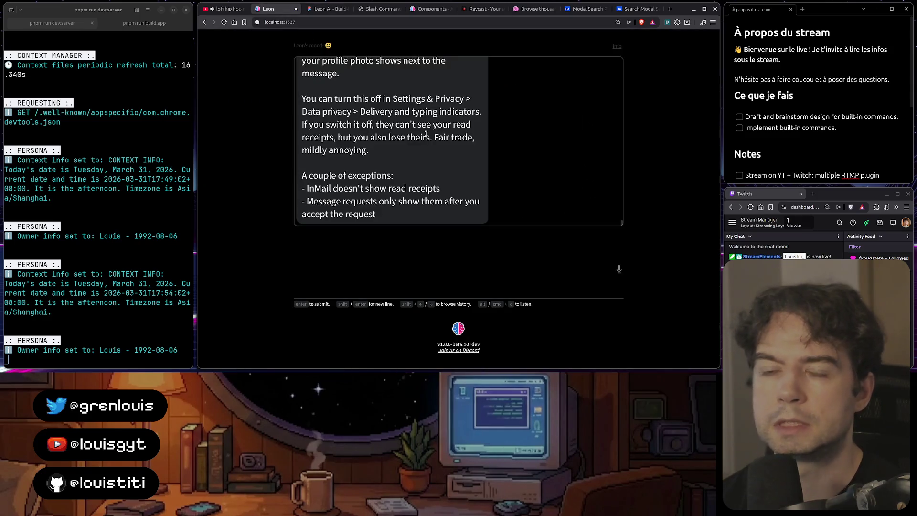
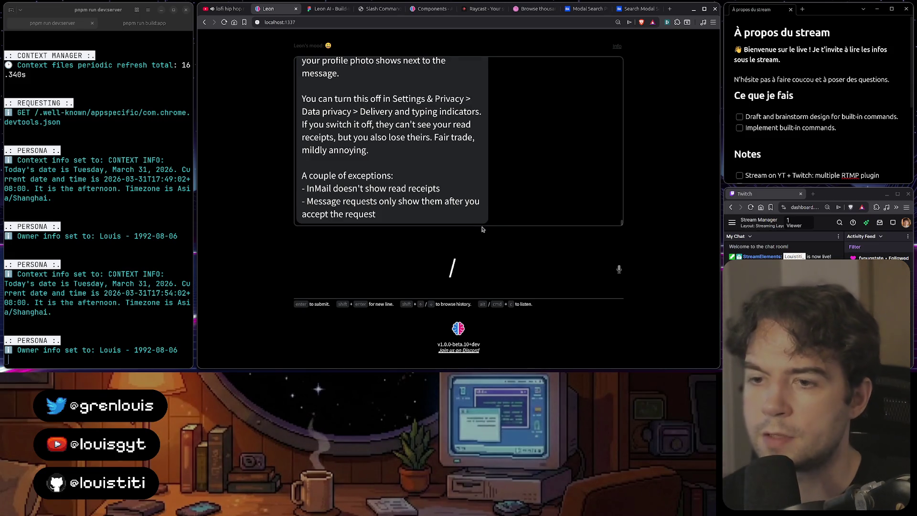
- Clear the slash from the Leon chat input and browse the Raycast Emoji Picker demo
{"action": "key", "text": "BackSpace"}
{"action": "left_click", "coordinate": [485, 11]}
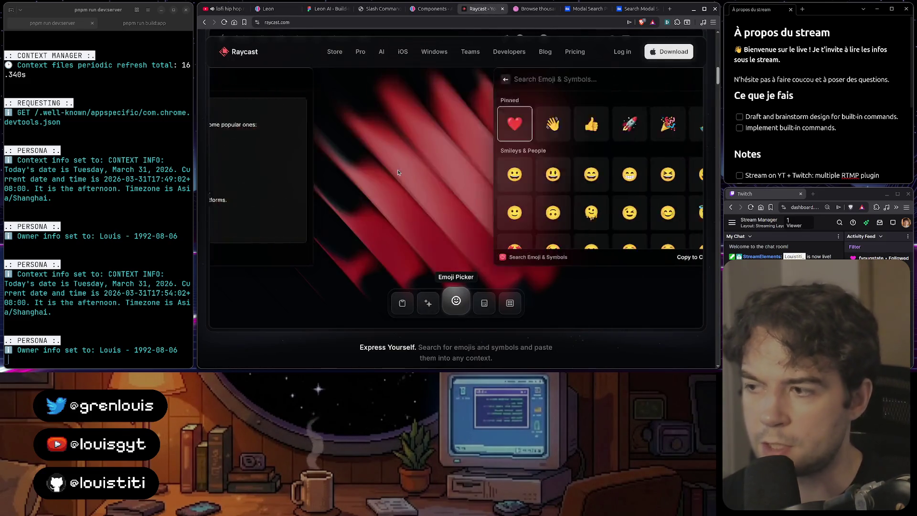
{"action": "scroll", "coordinate": [397, 172], "scroll_direction": "up", "scroll_amount": 2}
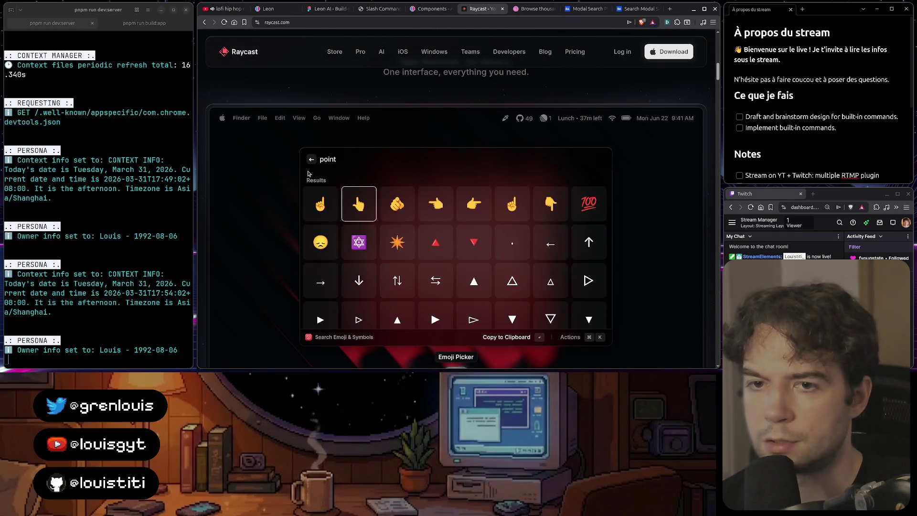
- Return to Figma and bring up the Aurora components page's Button examples
{"action": "left_click", "coordinate": [323, 10]}
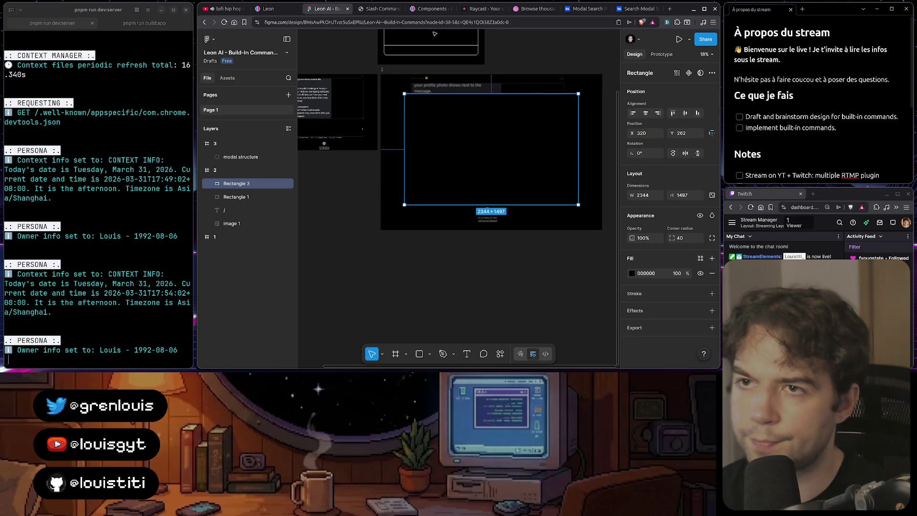
{"action": "key", "text": "ctrl+5"}
{"action": "scroll", "coordinate": [464, 246], "scroll_direction": "down", "scroll_amount": 1}
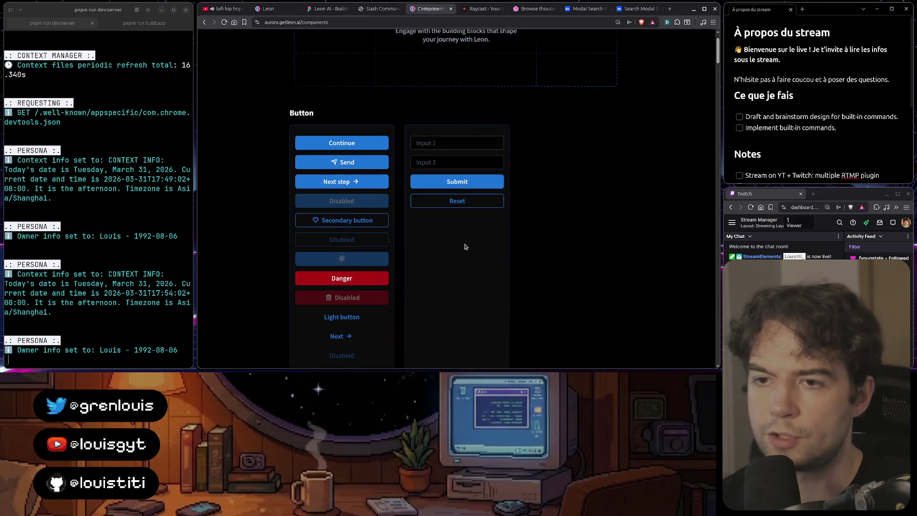
- Inspect the Aurora widget-wrapper's border styling in DevTools
{"action": "key", "text": "ctrl+shift+i"}
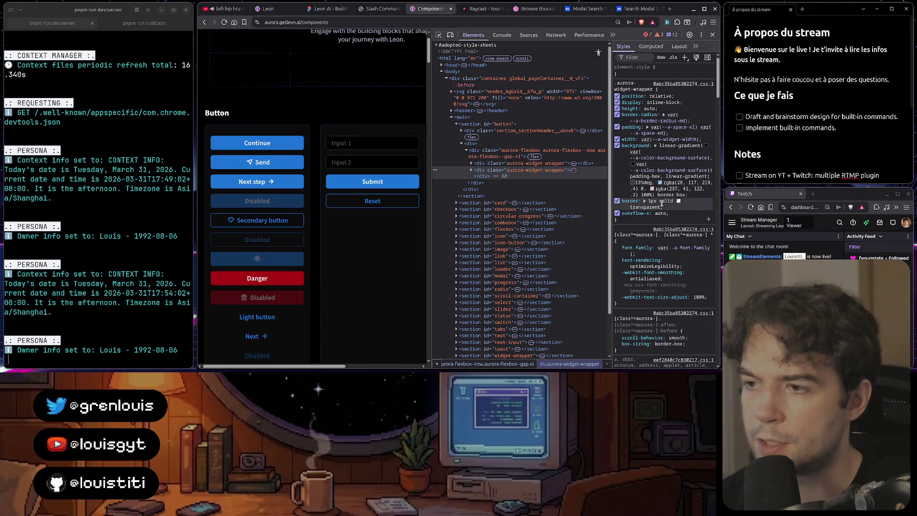
{"action": "left_click", "coordinate": [661, 201]}
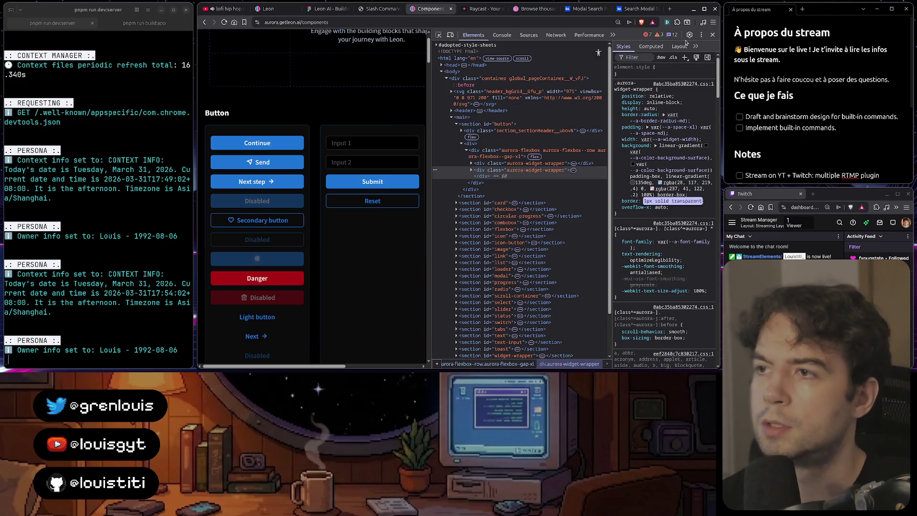
{"action": "left_click", "coordinate": [712, 35]}
- Go back through the Raycast and Slash Command pages to the Leon AI Figma file
{"action": "left_click", "coordinate": [484, 10]}
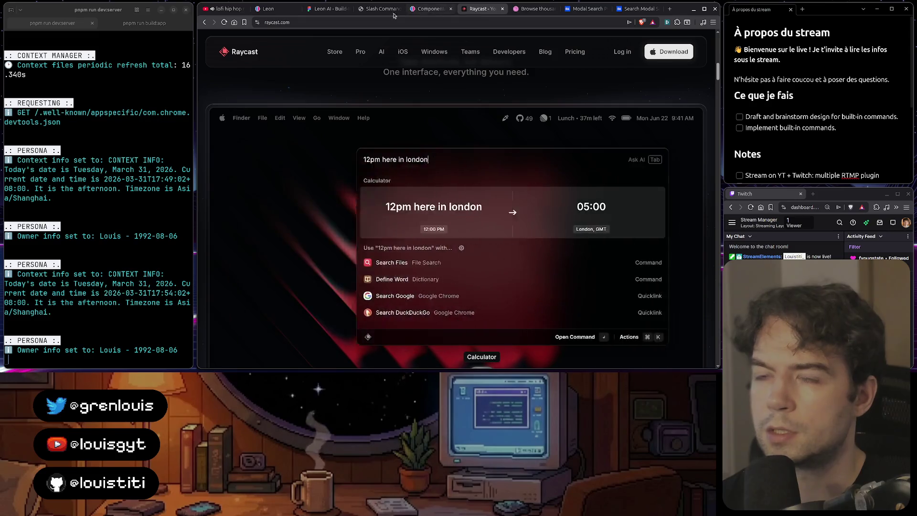
{"action": "left_click", "coordinate": [382, 9]}
{"action": "left_click", "coordinate": [328, 9]}
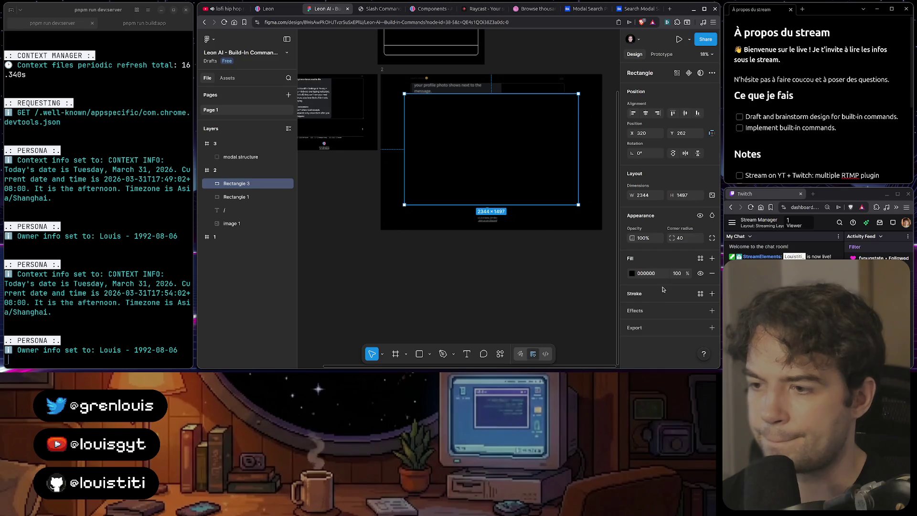
- Add a black 000000, weight-1 stroke to Rectangle 3
{"action": "left_click", "coordinate": [711, 296]}
{"action": "left_click", "coordinate": [632, 308]}
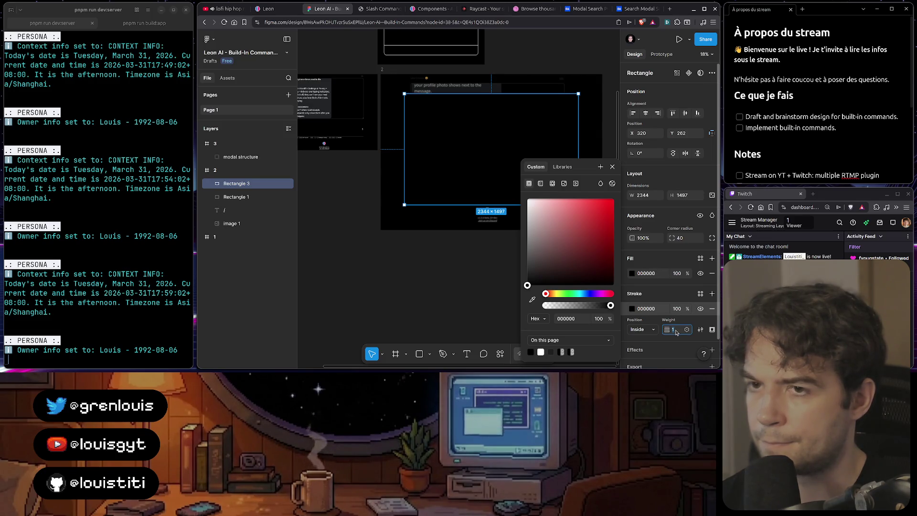
{"action": "left_click", "coordinate": [659, 293]}
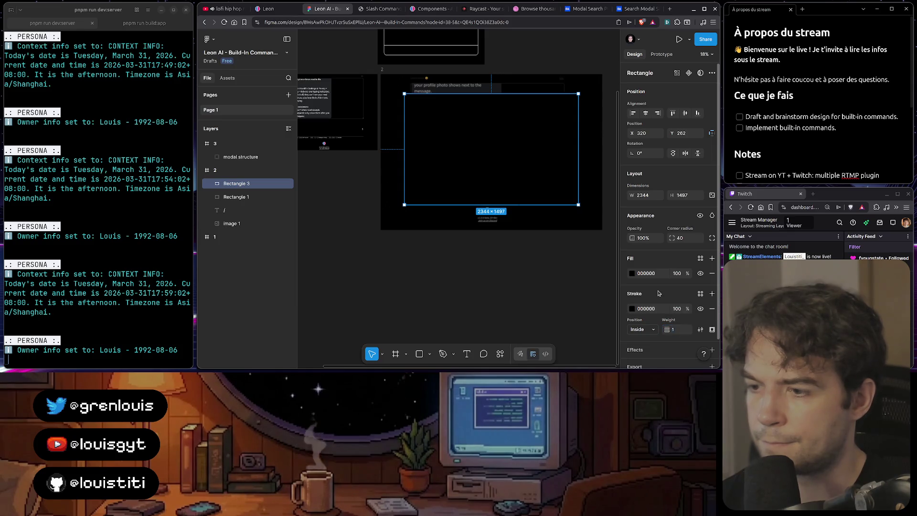
- Keep the stroke positioned Inside with a Solid style, and review its colour format options
{"action": "scroll", "coordinate": [658, 292], "scroll_direction": "down", "scroll_amount": 1}
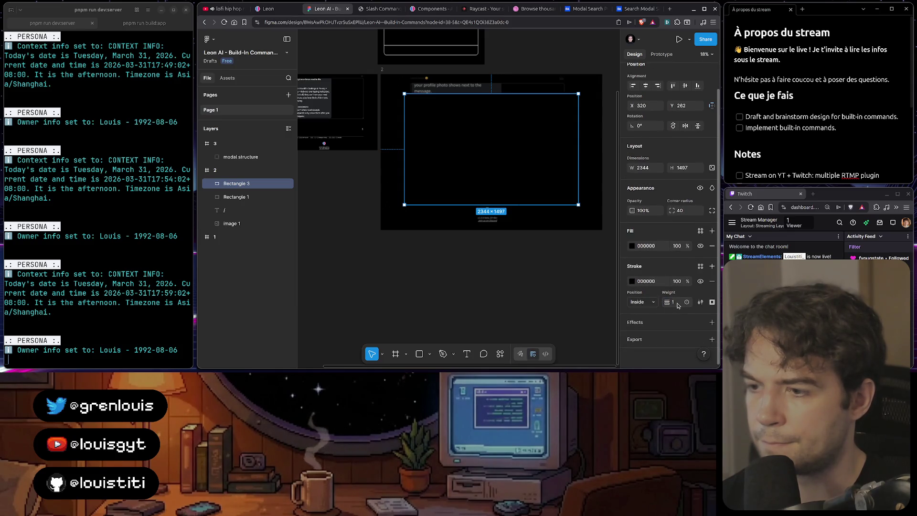
{"action": "left_click", "coordinate": [643, 303]}
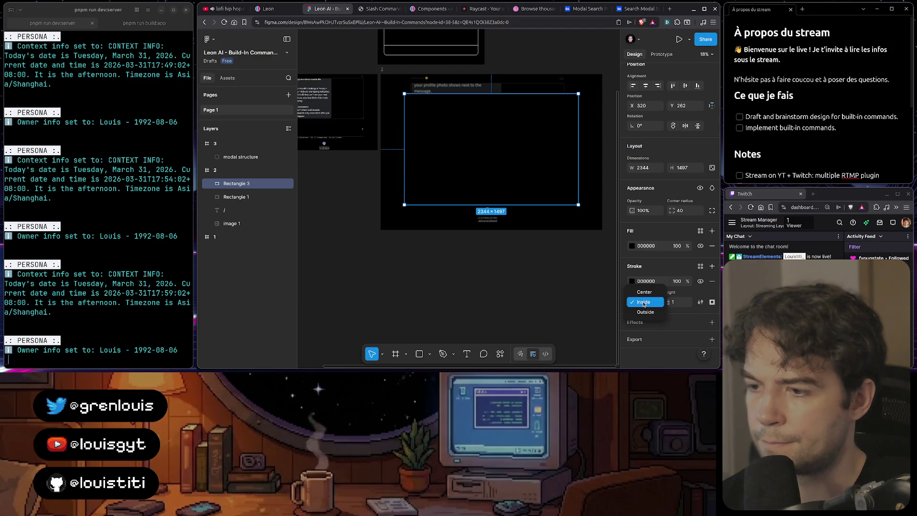
{"action": "left_click", "coordinate": [643, 303]}
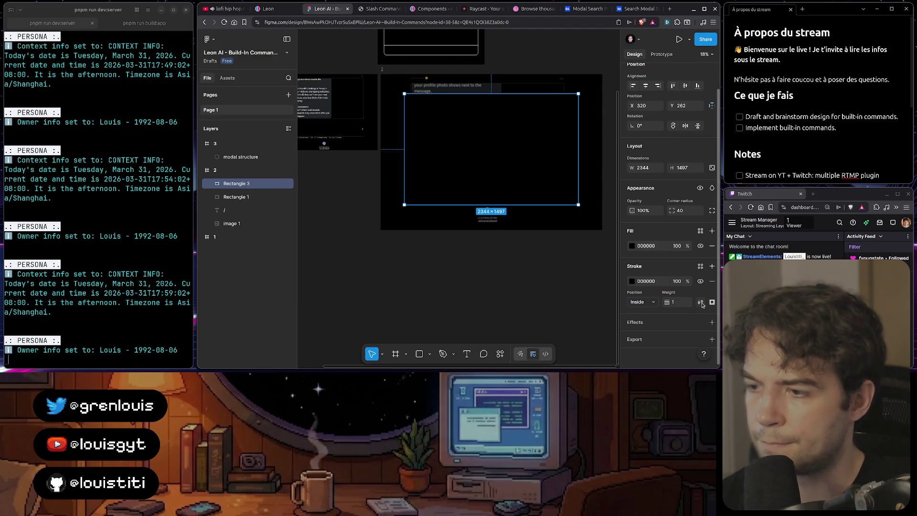
{"action": "left_click", "coordinate": [701, 303]}
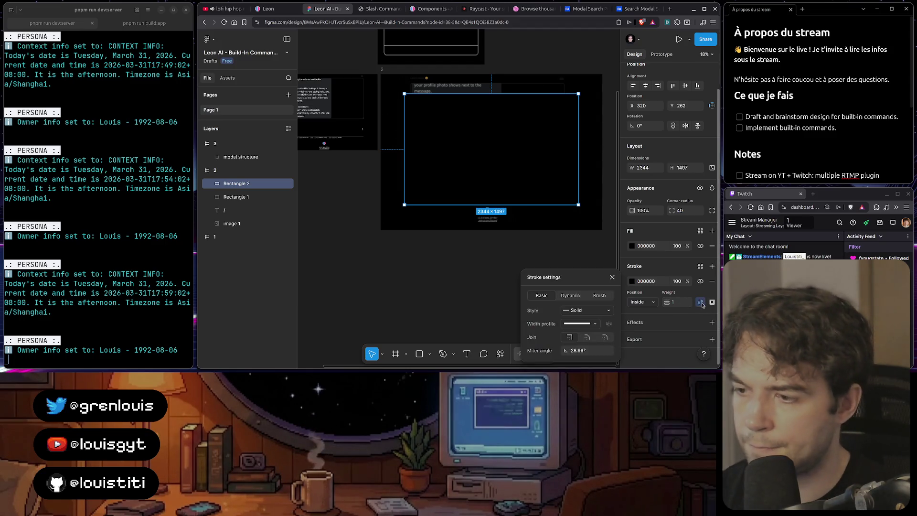
{"action": "left_click", "coordinate": [588, 310]}
{"action": "left_click", "coordinate": [554, 308]}
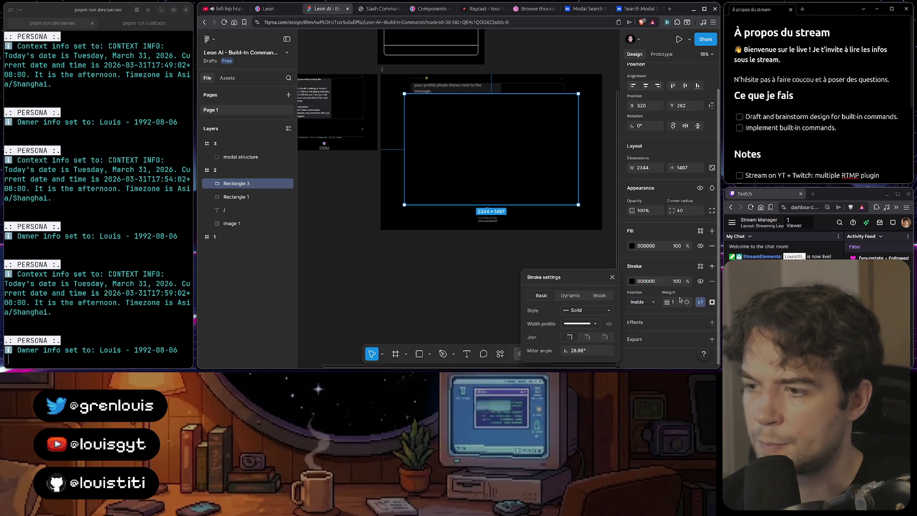
{"action": "left_click", "coordinate": [700, 302]}
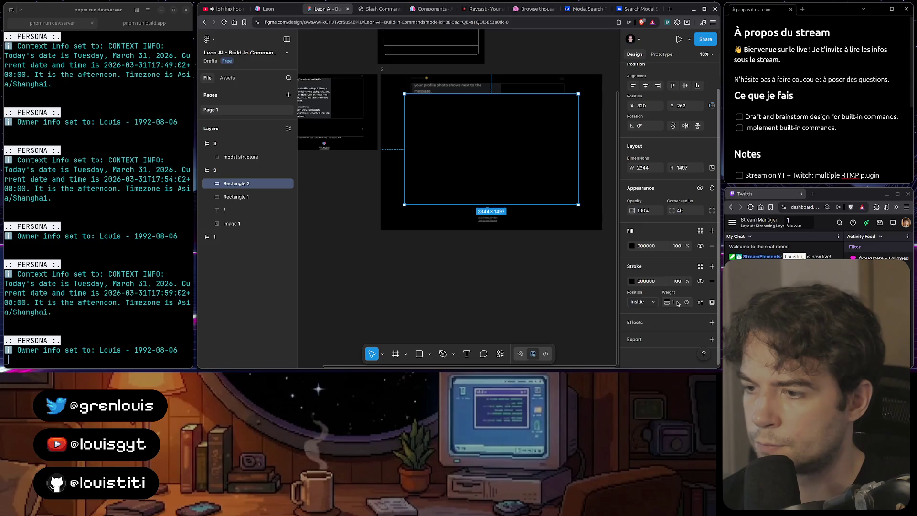
{"action": "left_click", "coordinate": [632, 282]}
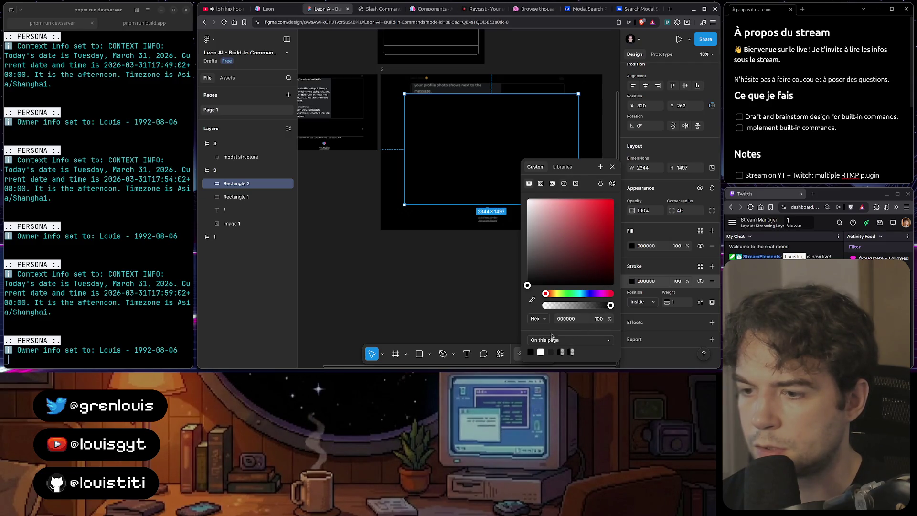
{"action": "left_click", "coordinate": [544, 320]}
- Turn the stroke into a linear gradient running diagonally from top-left to bottom-right
{"action": "left_click", "coordinate": [549, 313]}
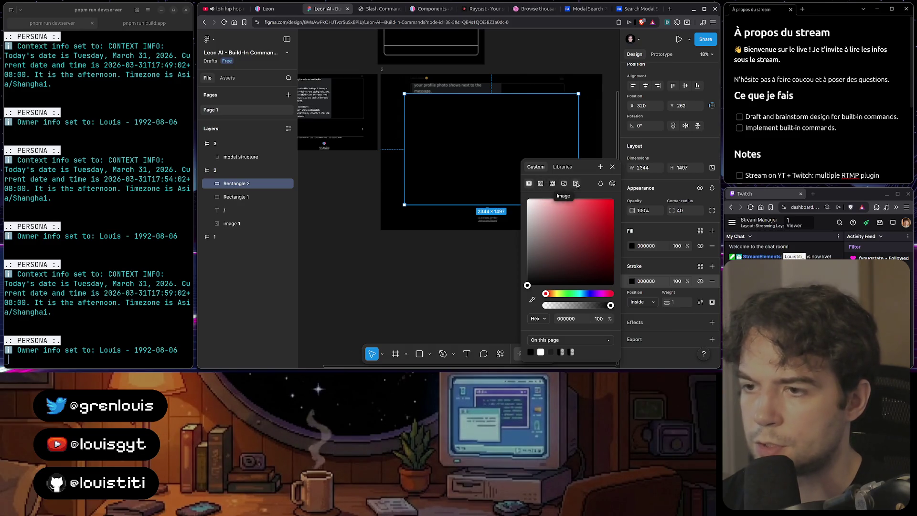
{"action": "left_click", "coordinate": [540, 183]}
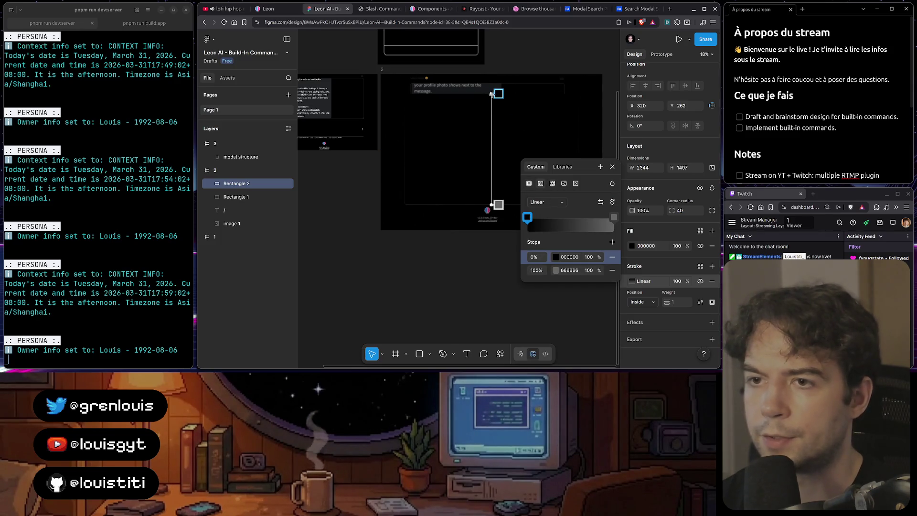
{"action": "left_click_drag", "start_coordinate": [492, 94], "coordinate": [402, 92]}
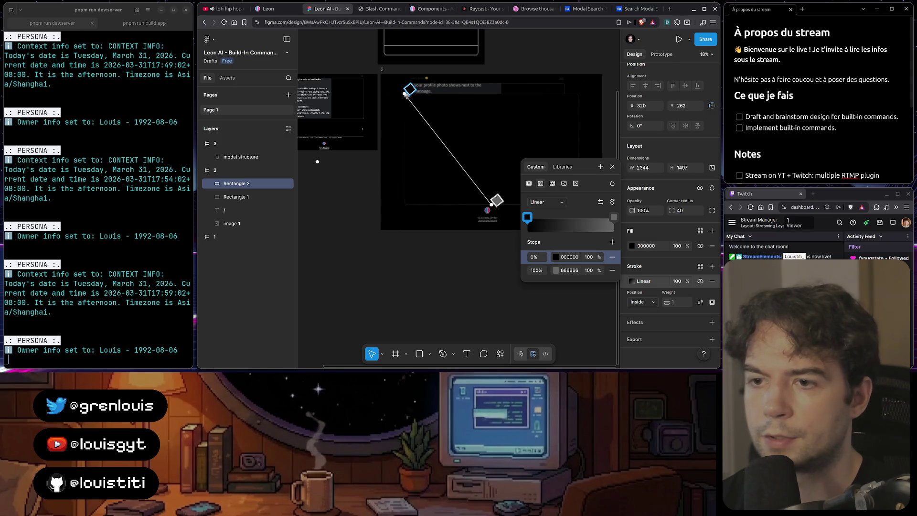
{"action": "mouse_move", "coordinate": [579, 196]}
{"action": "left_mouse_down"}
{"action": "mouse_move", "coordinate": [562, 259]}
{"action": "mouse_move", "coordinate": [415, 238]}
{"action": "left_mouse_up"}
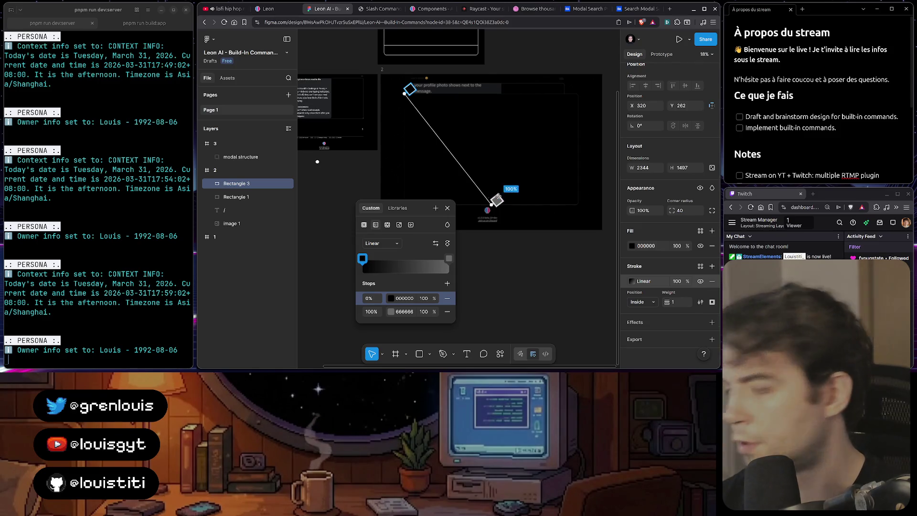
{"action": "mouse_move", "coordinate": [492, 205]}
{"action": "left_mouse_down"}
{"action": "mouse_move", "coordinate": [591, 203]}
{"action": "mouse_move", "coordinate": [595, 195]}
{"action": "mouse_move", "coordinate": [574, 190]}
{"action": "mouse_move", "coordinate": [579, 204]}
{"action": "left_mouse_up"}
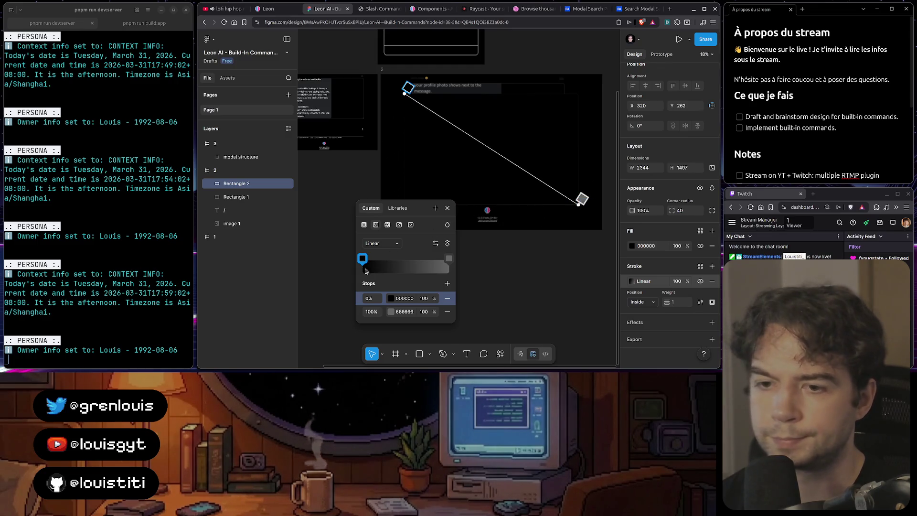
- Colour the 0% gradient stop blue 3700FF and the 100% stop pink FF00D9
{"action": "left_click", "coordinate": [391, 298]}
{"action": "left_click", "coordinate": [326, 294]}
{"action": "left_click", "coordinate": [322, 237]}
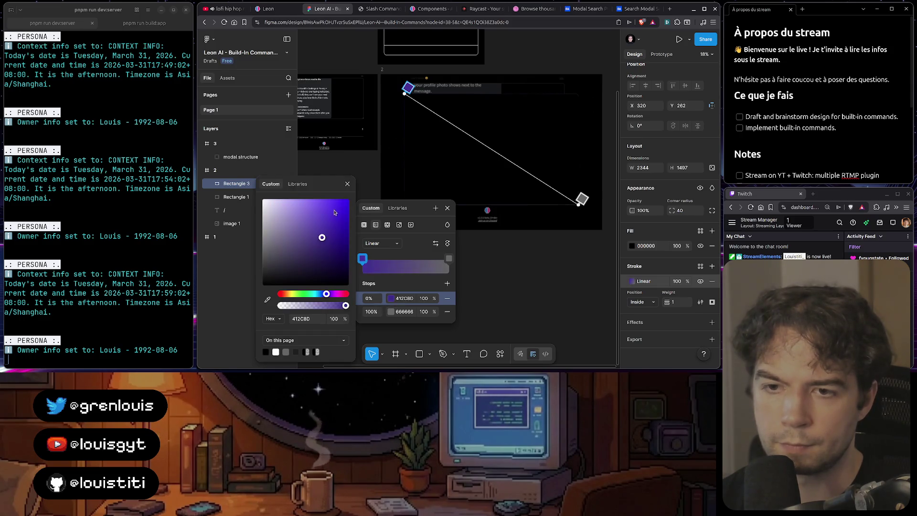
{"action": "left_click_drag", "start_coordinate": [334, 213], "coordinate": [351, 197]}
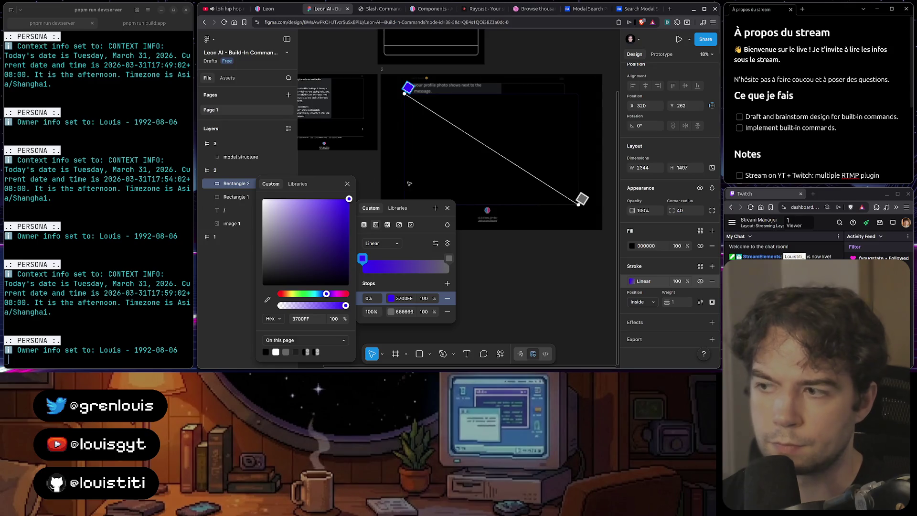
{"action": "left_click", "coordinate": [390, 312]}
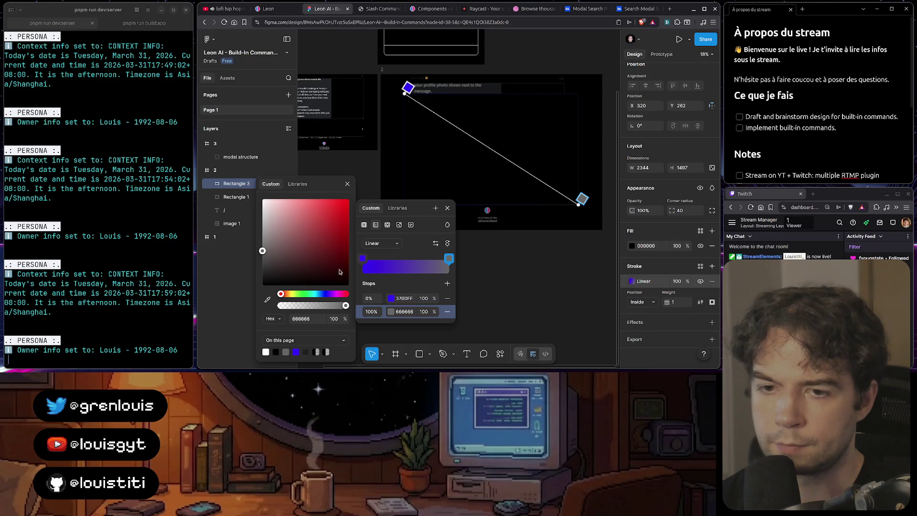
{"action": "left_click", "coordinate": [337, 294]}
{"action": "left_click_drag", "start_coordinate": [334, 243], "coordinate": [349, 198]}
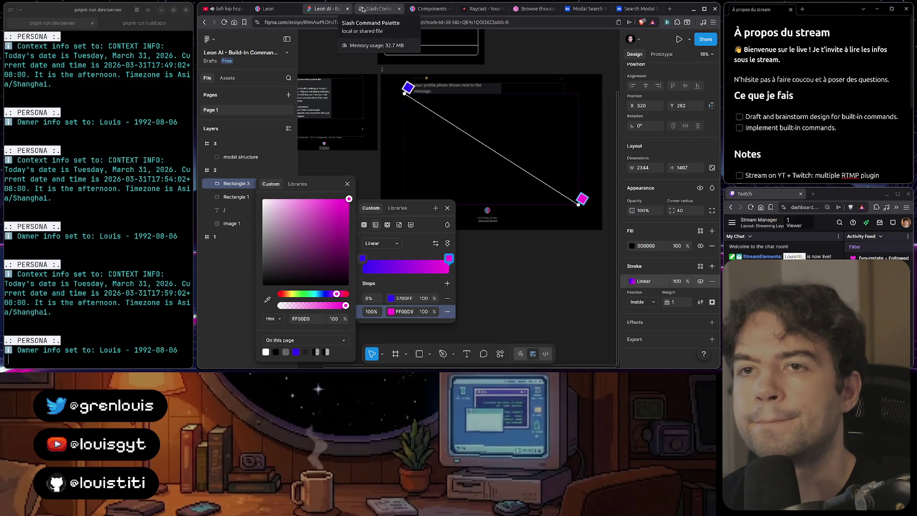
- Inspect Aurora's input panel wrapper and its 135deg gradient, then return to the Figma design
{"action": "left_click", "coordinate": [363, 9]}
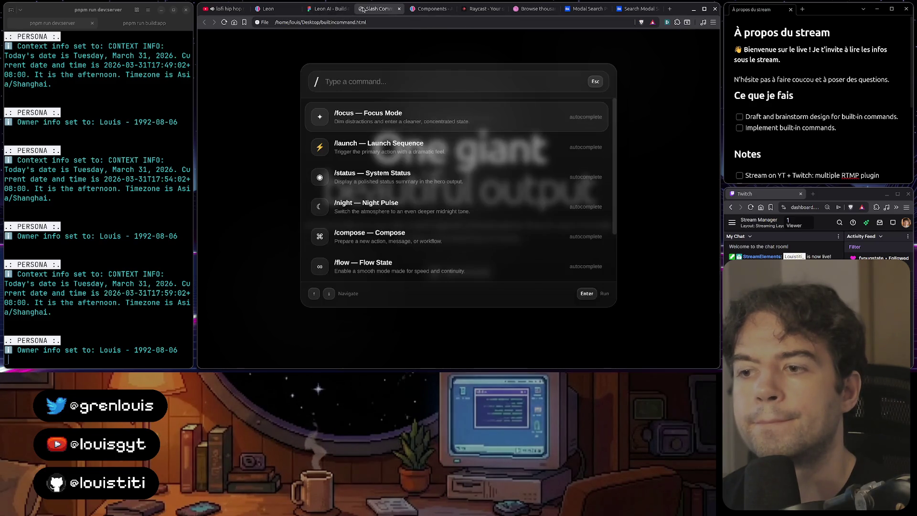
{"action": "left_click", "coordinate": [432, 9]}
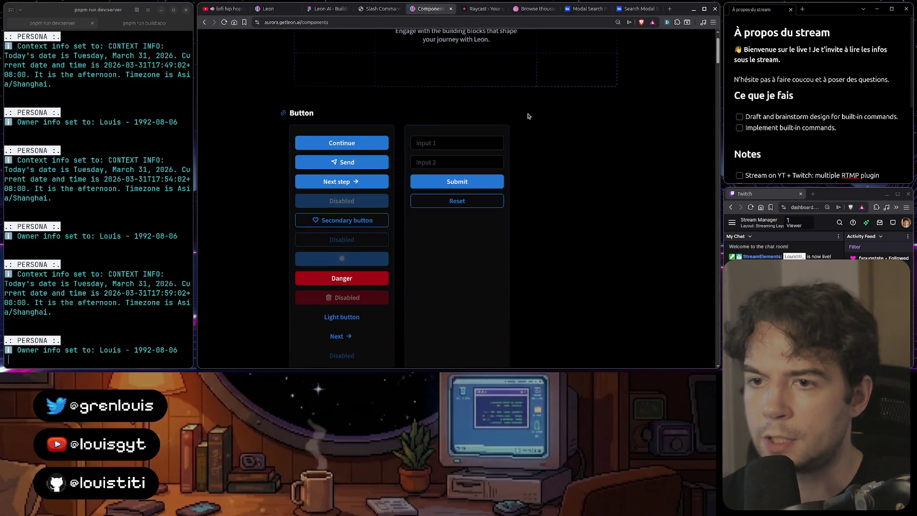
{"action": "key", "text": "ctrl+shift+c"}
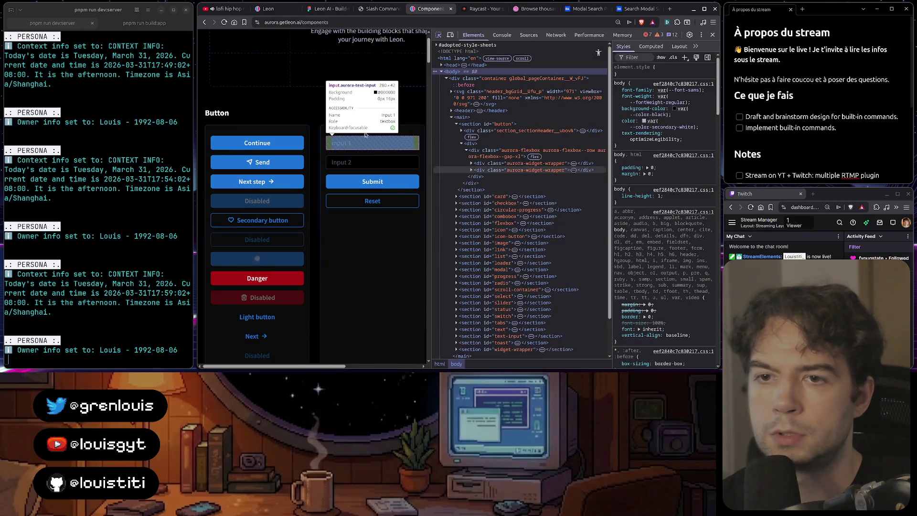
{"action": "left_click", "coordinate": [366, 131]}
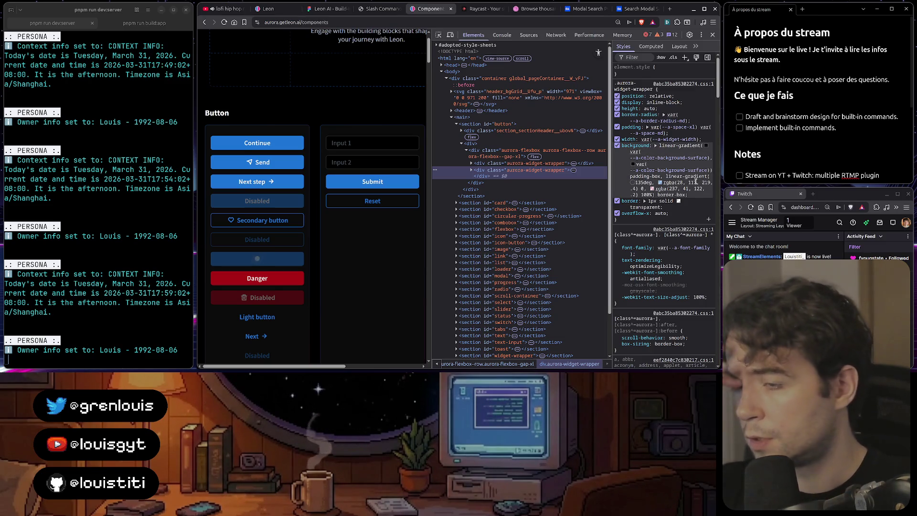
{"action": "left_click", "coordinate": [372, 10]}
{"action": "left_click", "coordinate": [337, 9]}
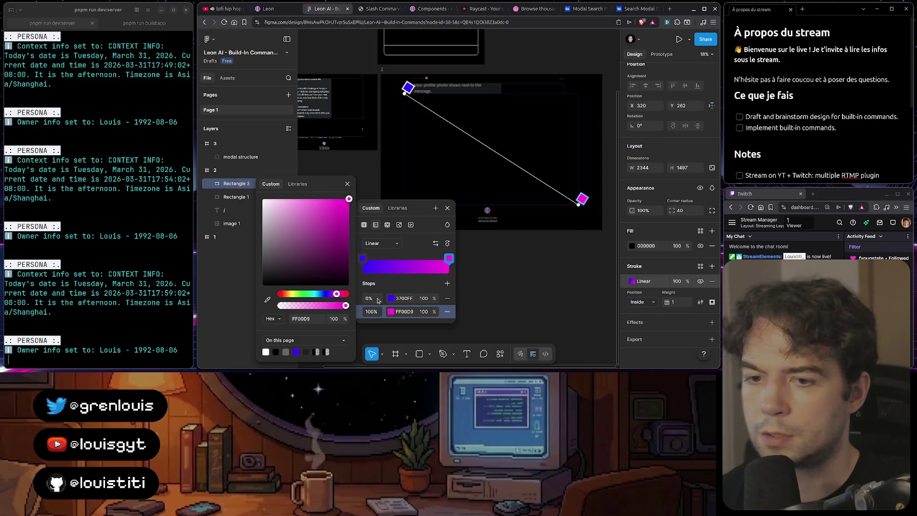
- Set the gradient stroke's start stop to 40% opacity and end stop to 20%
{"action": "left_click", "coordinate": [392, 300]}
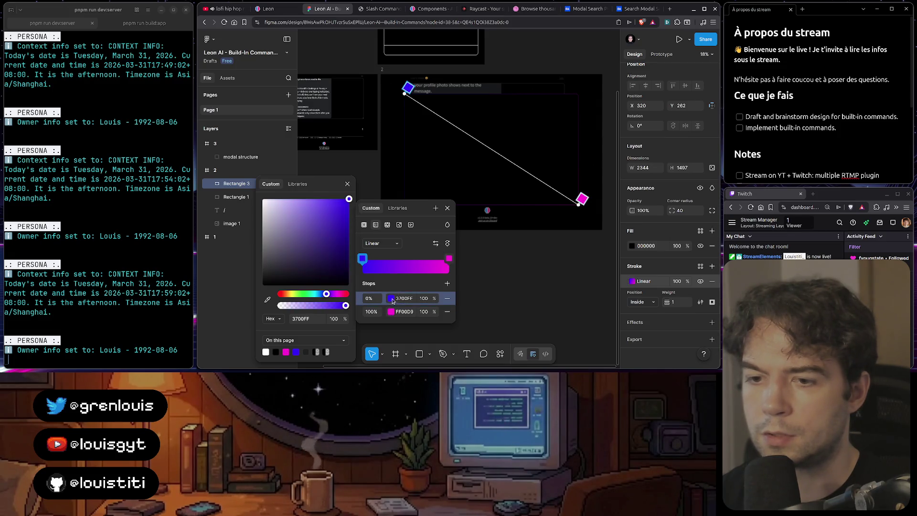
{"action": "left_click", "coordinate": [423, 301]}
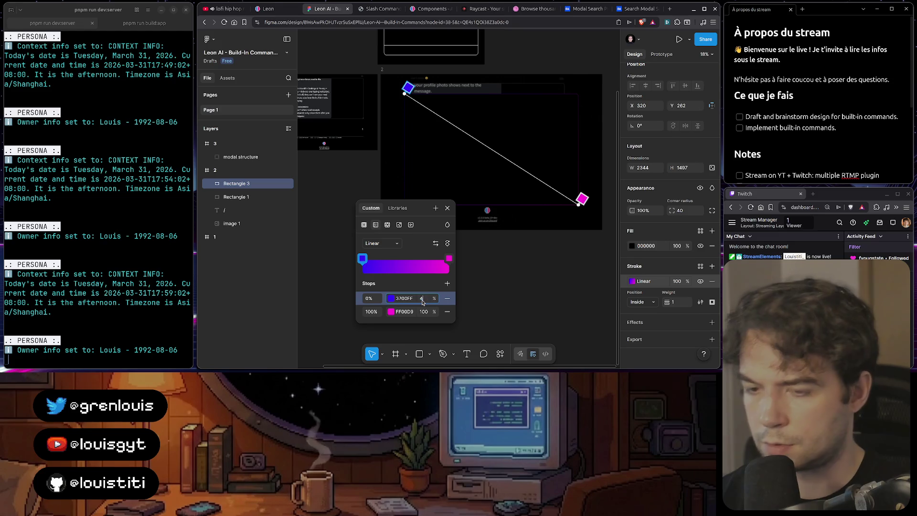
{"action": "type", "text": "40"}
{"action": "key", "text": "Return"}
{"action": "left_click", "coordinate": [424, 311]}
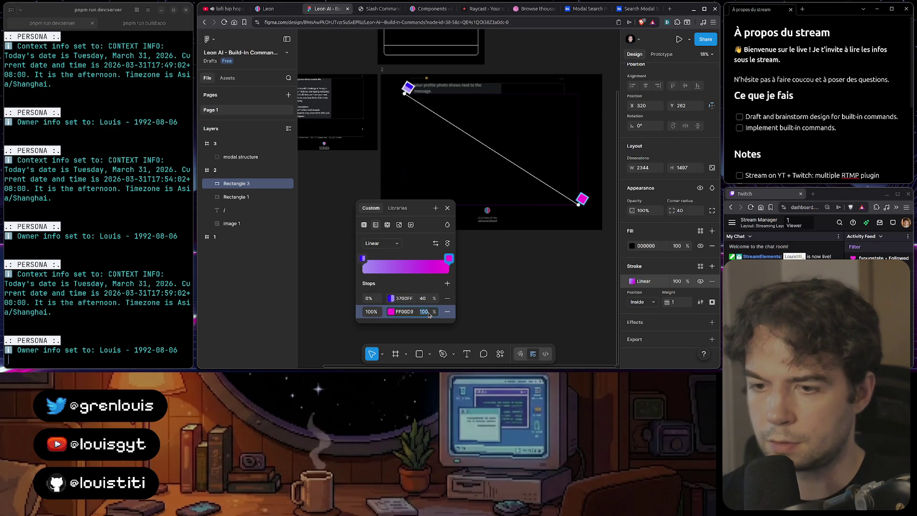
{"action": "type", "text": "20"}
{"action": "key", "text": "Return"}
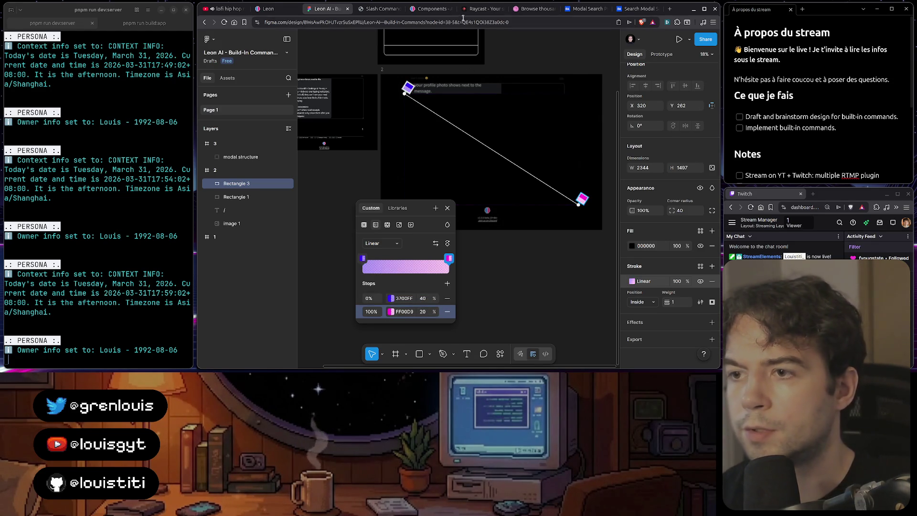
- Revisit the Aurora components page to view the widget wrapper's gradient border styles
{"action": "scroll", "coordinate": [546, 133], "scroll_direction": "up", "scroll_amount": 3}
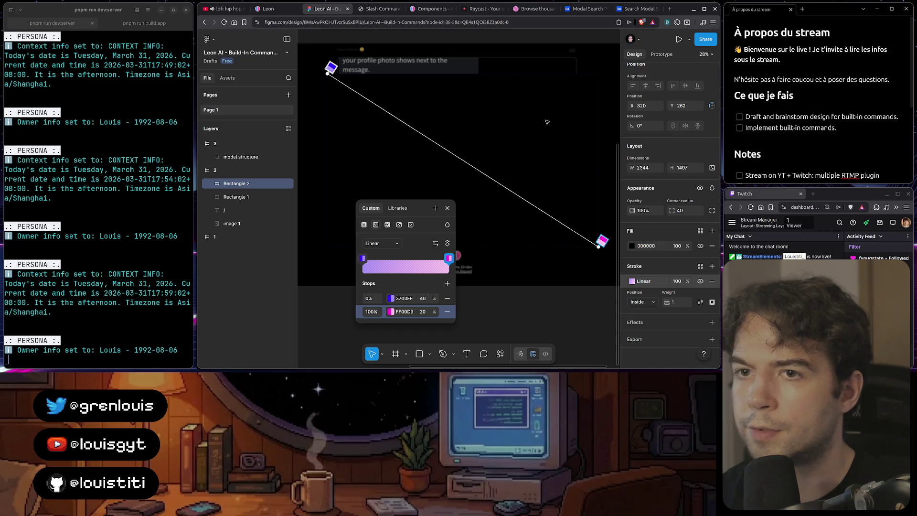
{"action": "scroll", "coordinate": [501, 102], "scroll_direction": "up", "scroll_amount": 3}
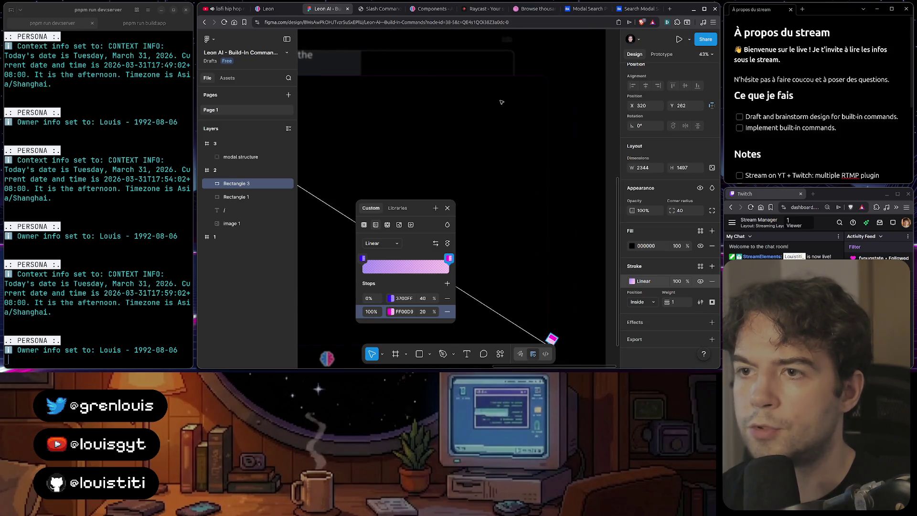
{"action": "scroll", "coordinate": [501, 102], "scroll_direction": "up", "scroll_amount": 3}
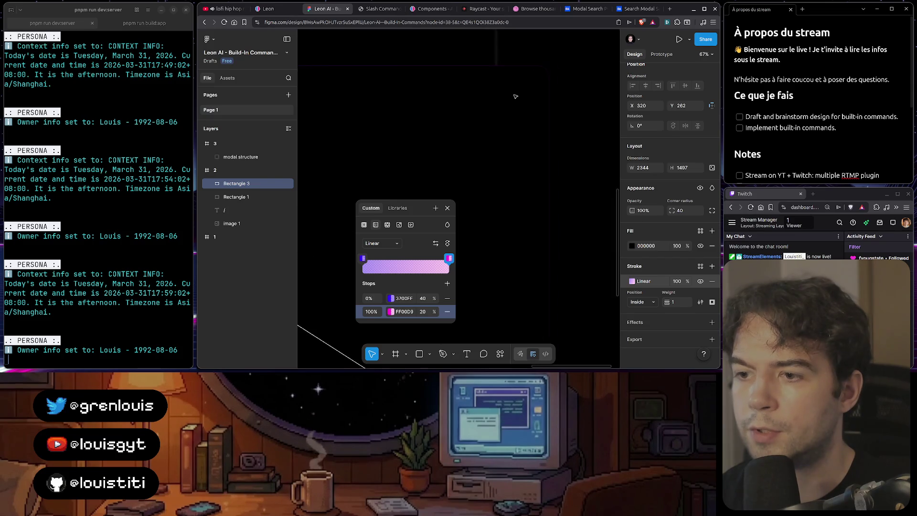
{"action": "scroll", "coordinate": [513, 99], "scroll_direction": "down", "scroll_amount": 3}
{"action": "scroll", "coordinate": [495, 125], "scroll_direction": "down", "scroll_amount": 3}
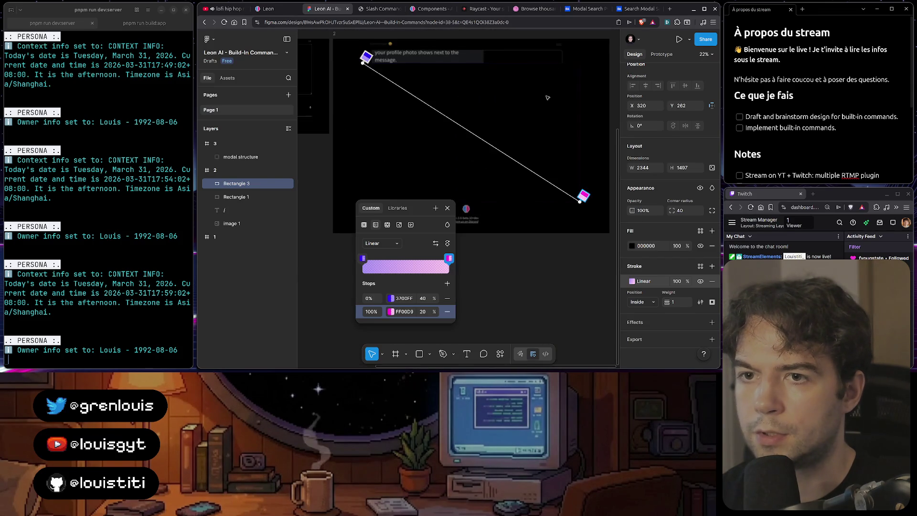
{"action": "left_click", "coordinate": [363, 9]}
{"action": "left_click", "coordinate": [428, 9]}
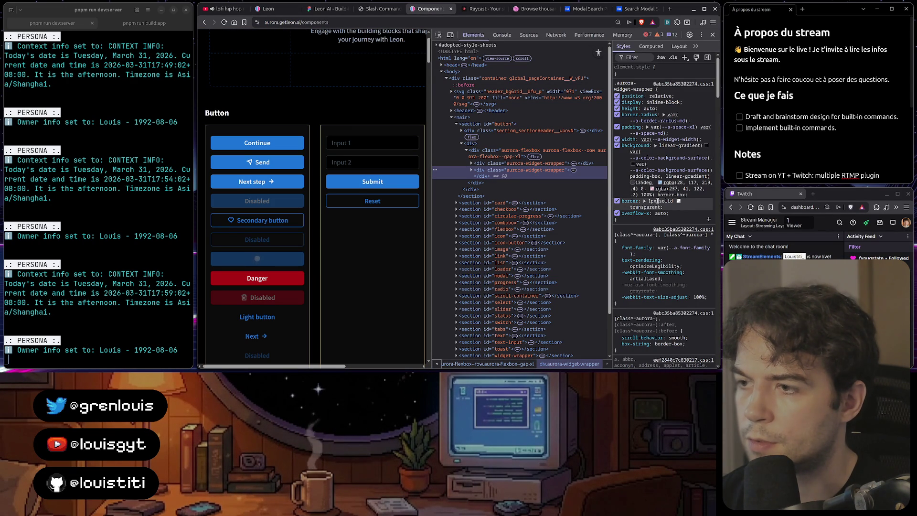
- Filter Aurora's DevTools styles for 'blue' to find its colour variables
{"action": "left_click", "coordinate": [370, 8]}
{"action": "left_click", "coordinate": [480, 9]}
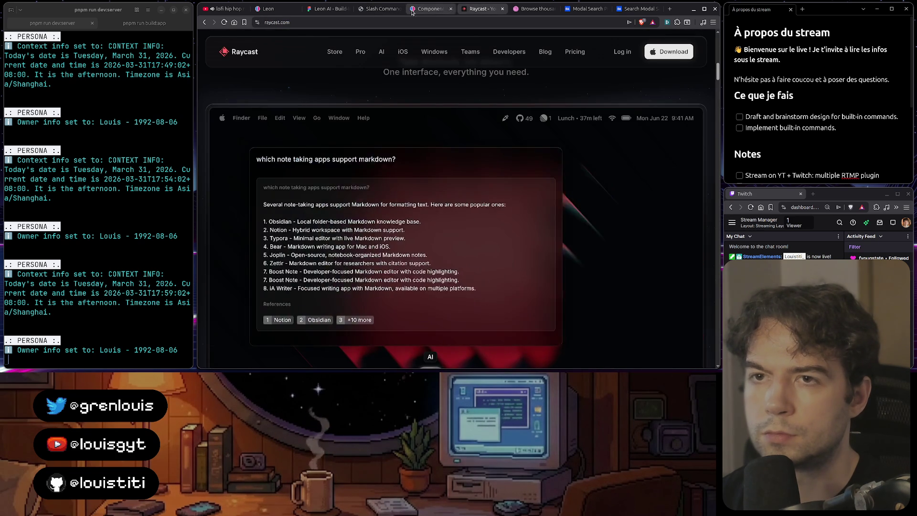
{"action": "left_click", "coordinate": [329, 9]}
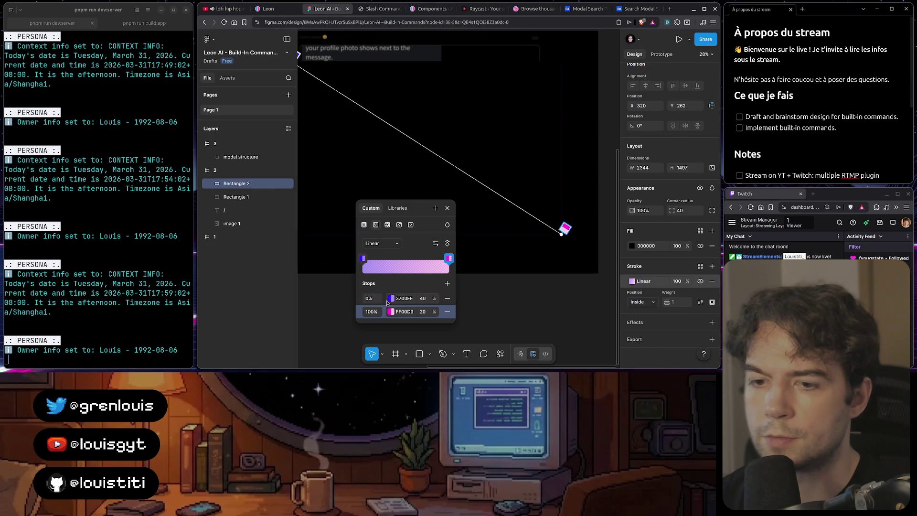
{"action": "scroll", "coordinate": [472, 185], "scroll_direction": "down", "scroll_amount": 3}
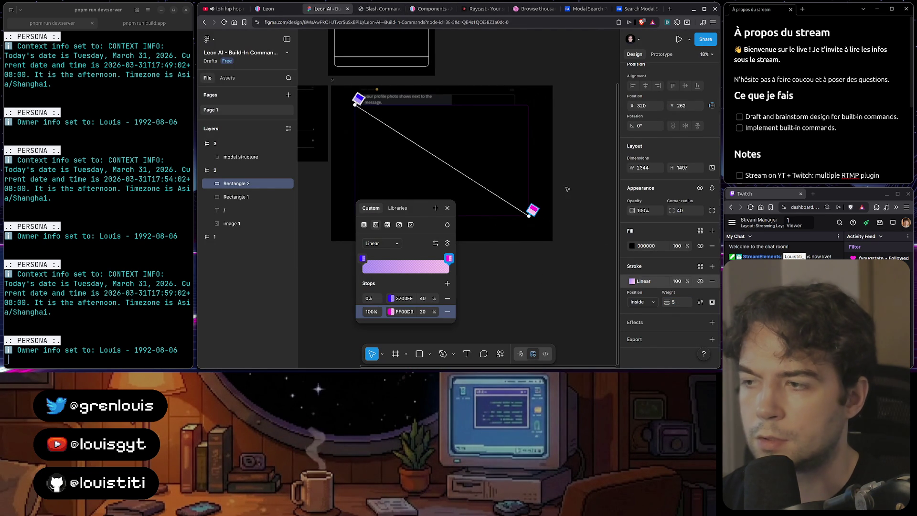
{"action": "left_click", "coordinate": [429, 8]}
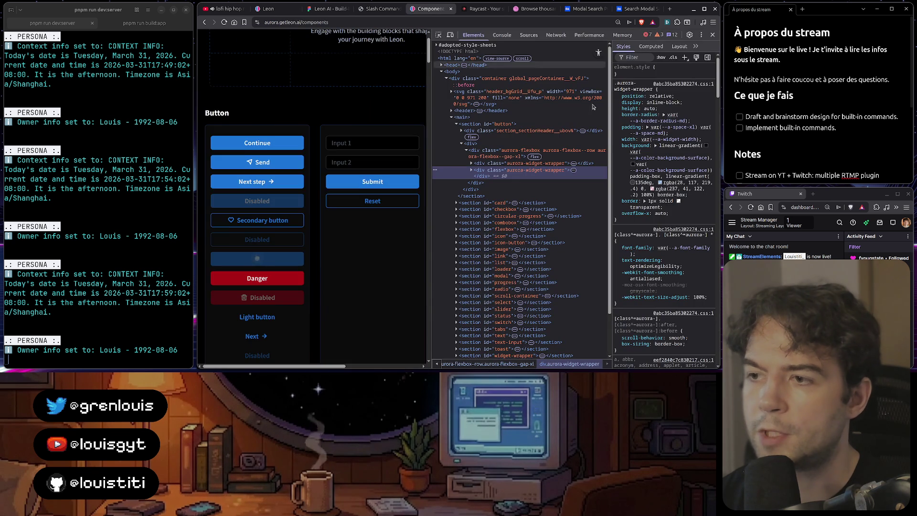
{"action": "left_click", "coordinate": [636, 57]}
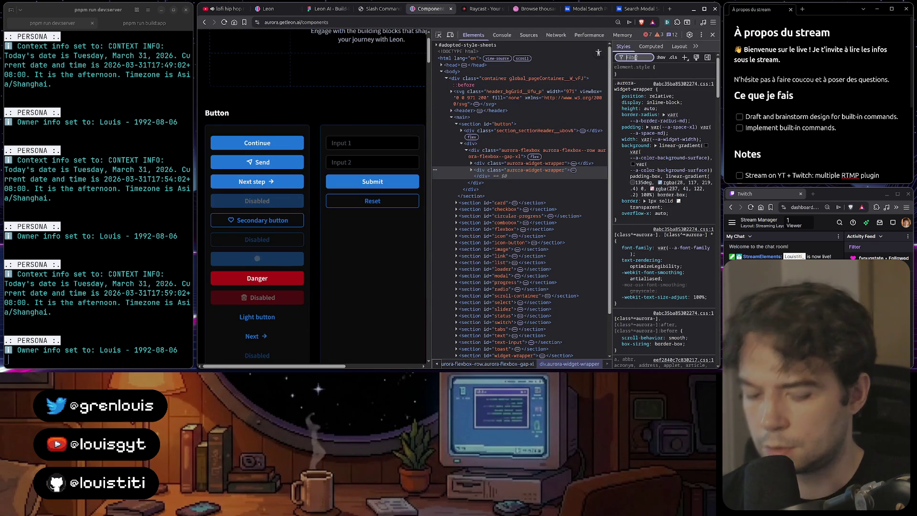
{"action": "type", "text": "blue"}
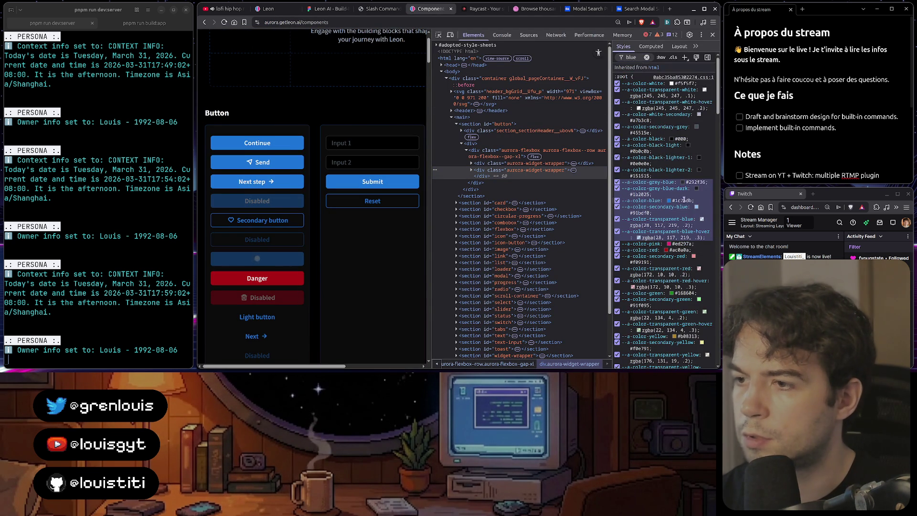
- Recolour the gradient's 0% stop to Aurora blue 1C75DB and the 100% stop to pink ED297A
{"action": "key", "text": "ctrl+shift+Tab"}
{"action": "key", "text": "ctrl+shift+Tab"}
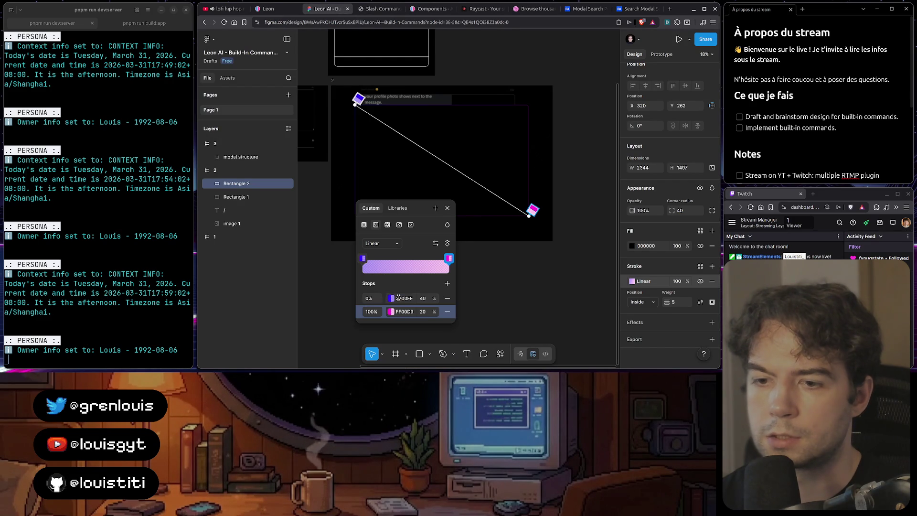
{"action": "left_click", "coordinate": [399, 298]}
{"action": "type", "text": "1C75DB"}
{"action": "key", "text": "Return"}
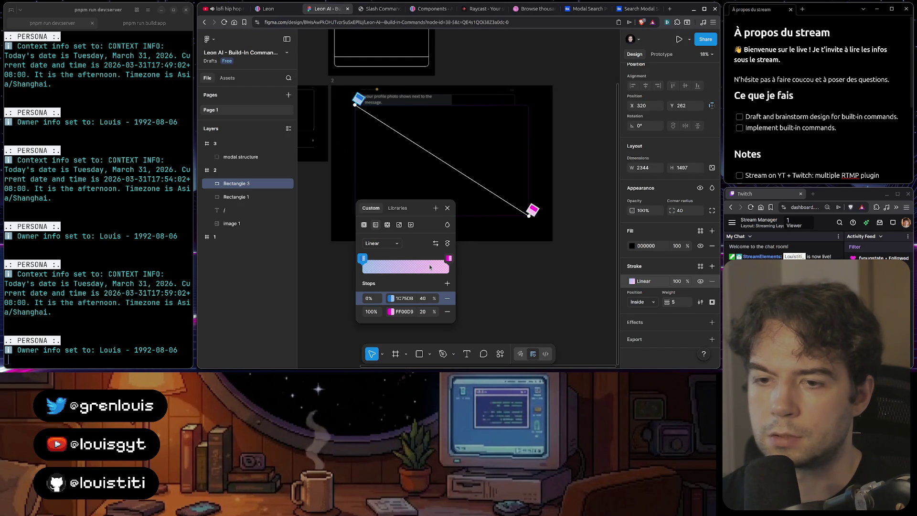
{"action": "left_click", "coordinate": [429, 9]}
{"action": "left_click", "coordinate": [676, 243]}
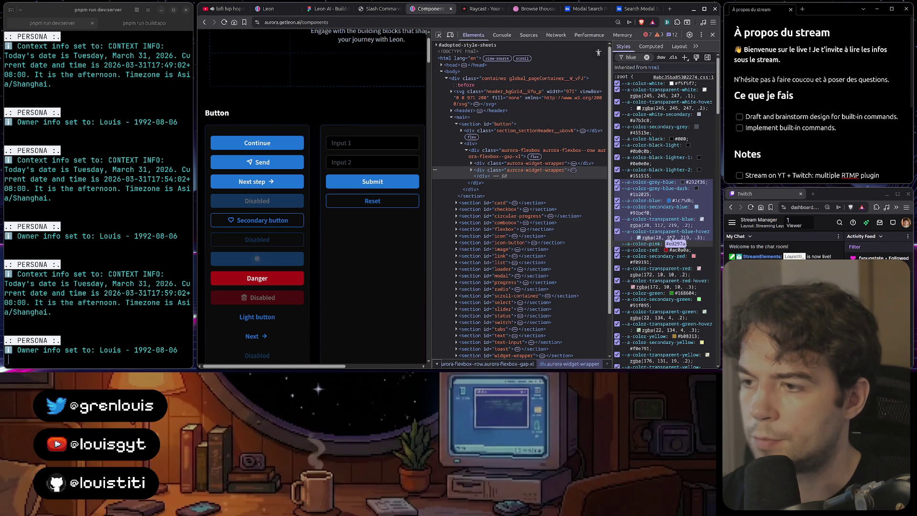
{"action": "left_click", "coordinate": [317, 9]}
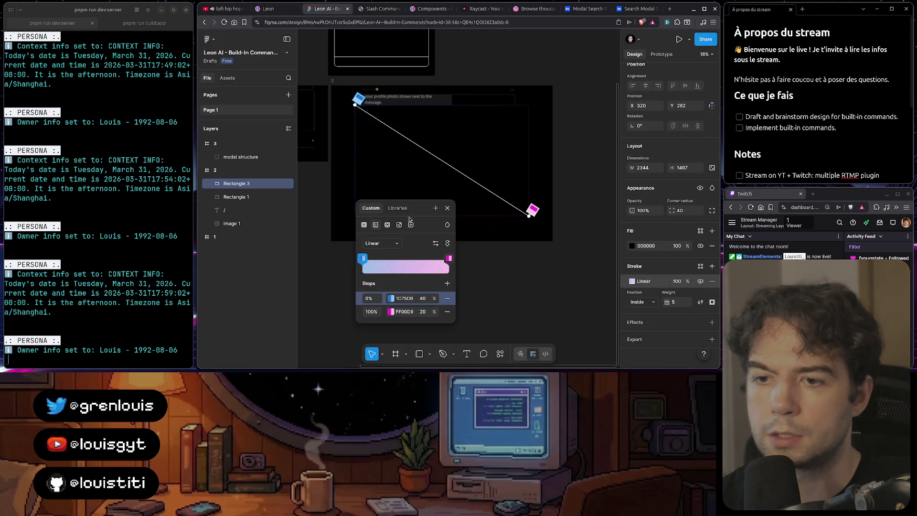
{"action": "left_click", "coordinate": [402, 311]}
{"action": "type", "text": "ED237A"}
{"action": "key", "text": "Return"}
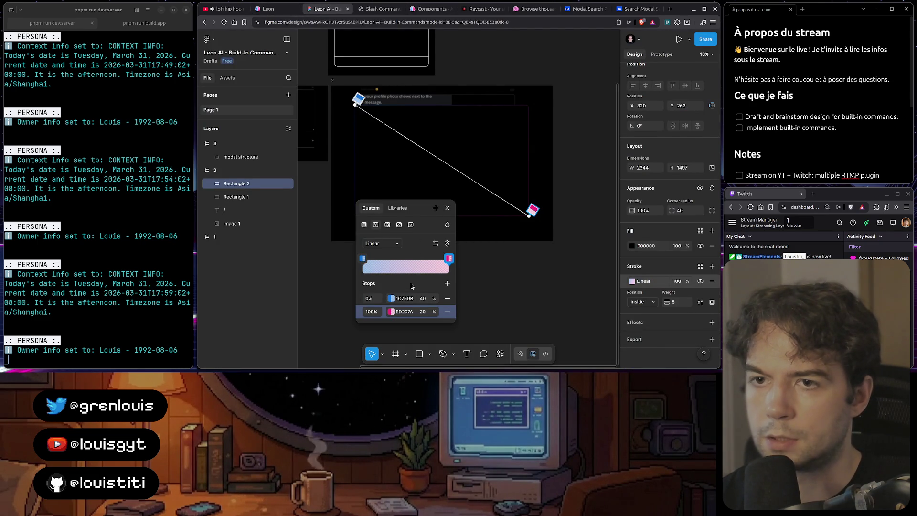
{"action": "key", "text": "Escape"}
{"action": "left_click", "coordinate": [469, 253]}
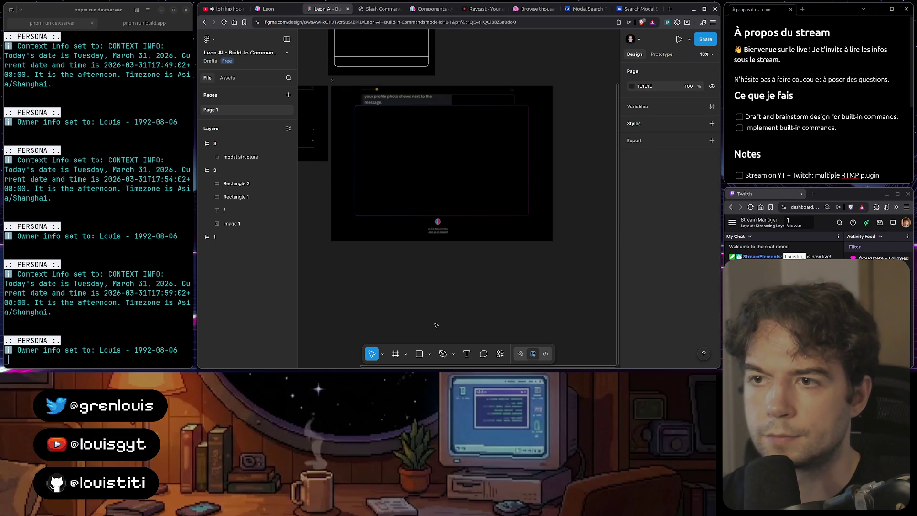
- Select Rectangle 3 and preview its current gradient stroke on the canvas
{"action": "scroll", "coordinate": [420, 191], "scroll_direction": "up", "scroll_amount": 5}
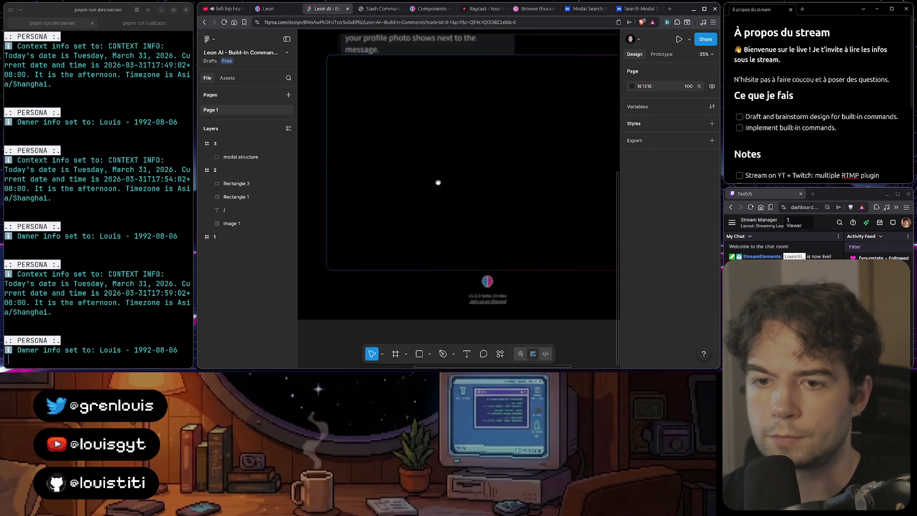
{"action": "scroll", "coordinate": [411, 138], "scroll_direction": "down", "scroll_amount": 5}
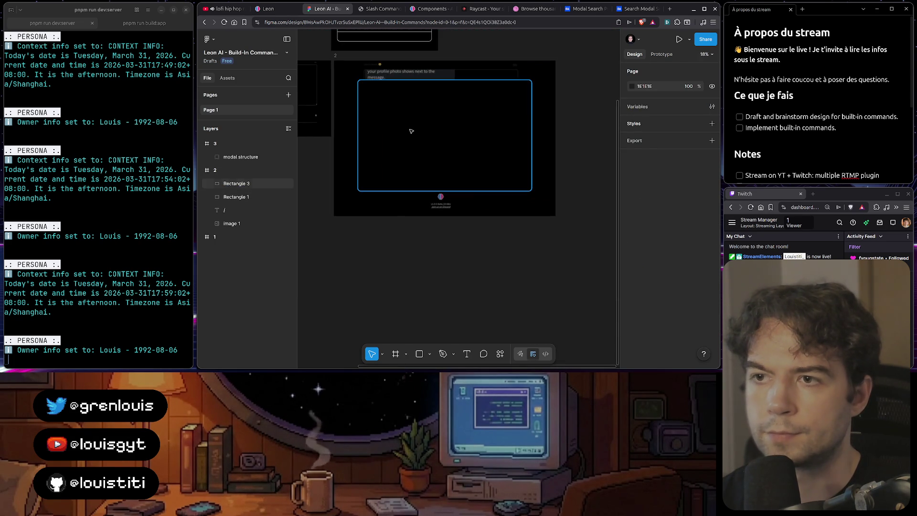
{"action": "left_click", "coordinate": [484, 96]}
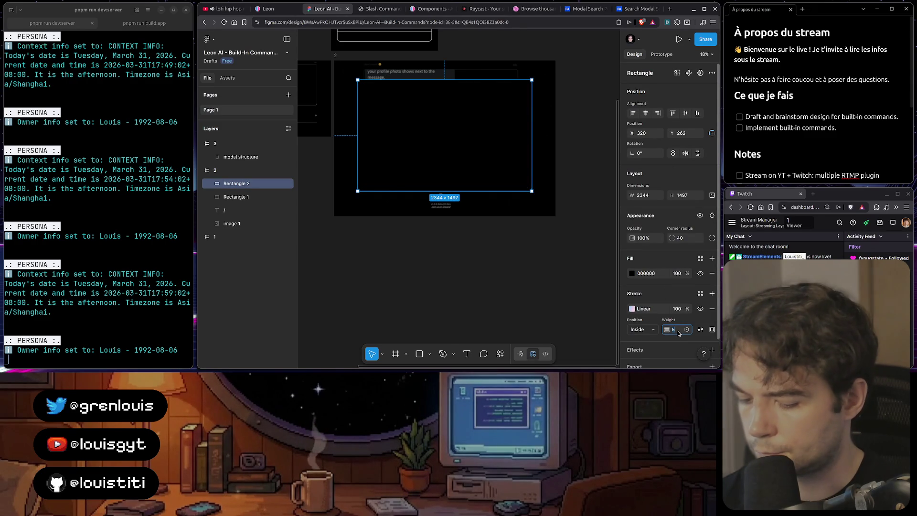
{"action": "left_click", "coordinate": [506, 289]}
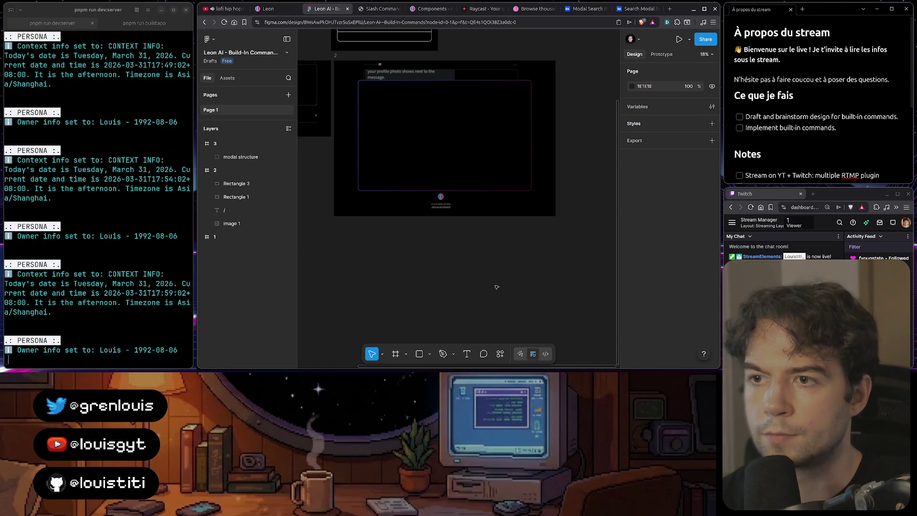
{"action": "left_click", "coordinate": [472, 184]}
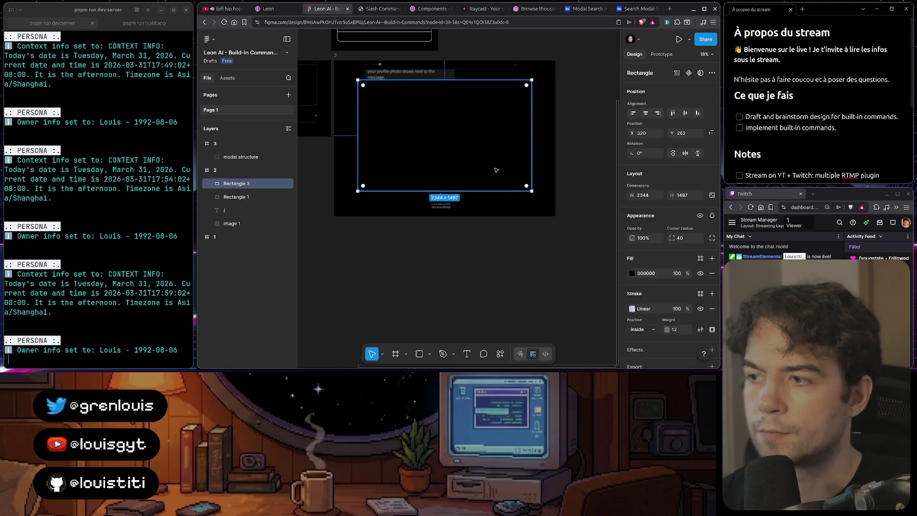
- Set the stroke weight to 3 and pan around to view the glowing border
{"action": "type", "text": "3"}
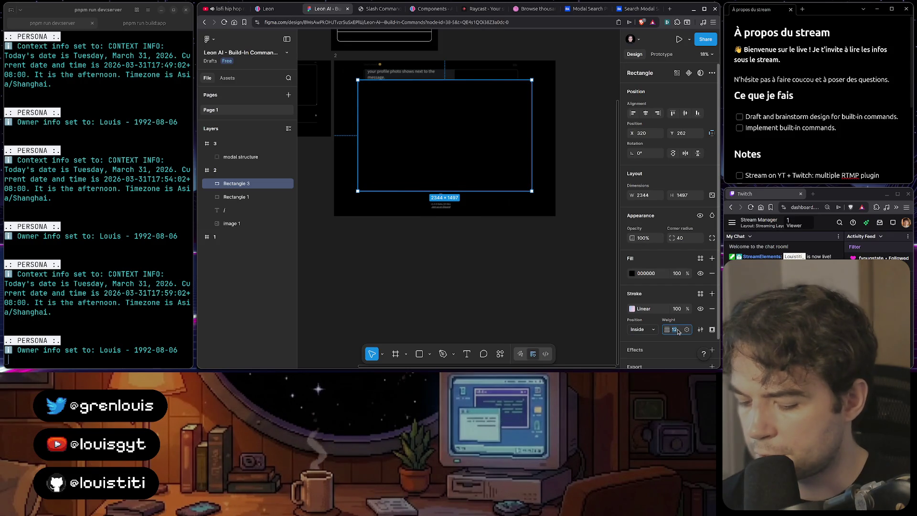
{"action": "key", "text": "Return"}
{"action": "left_click", "coordinate": [520, 307]}
{"action": "scroll", "coordinate": [456, 143], "scroll_direction": "up", "scroll_amount": 3}
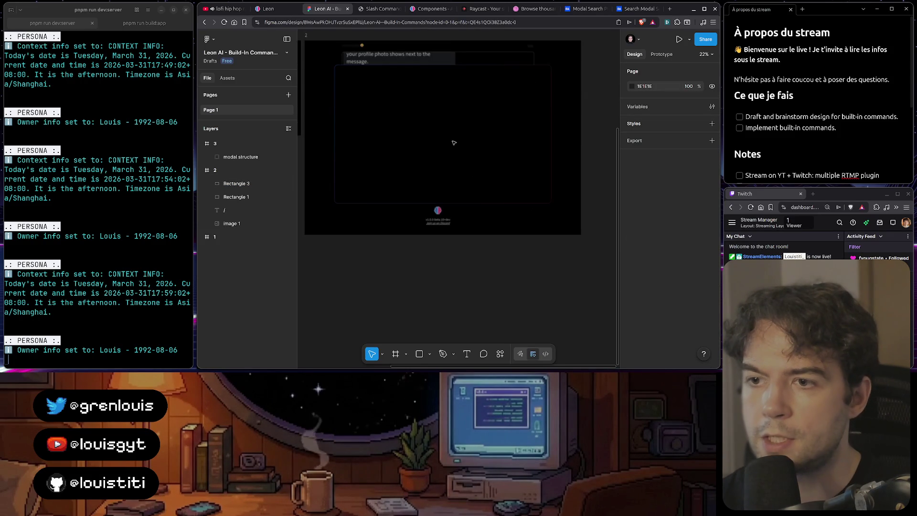
{"action": "scroll", "coordinate": [519, 130], "scroll_direction": "up", "scroll_amount": 3}
{"action": "scroll", "coordinate": [519, 130], "scroll_direction": "right", "scroll_amount": 3}
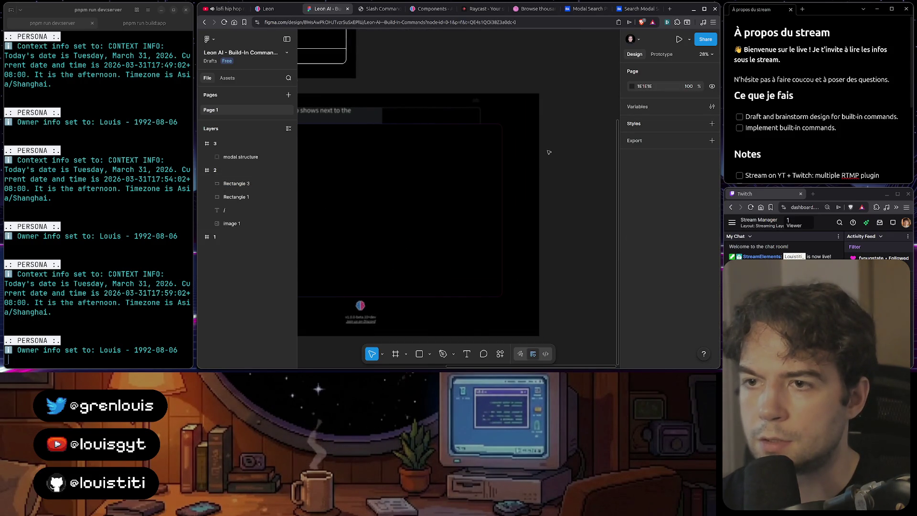
{"action": "scroll", "coordinate": [543, 160], "scroll_direction": "down", "scroll_amount": 3}
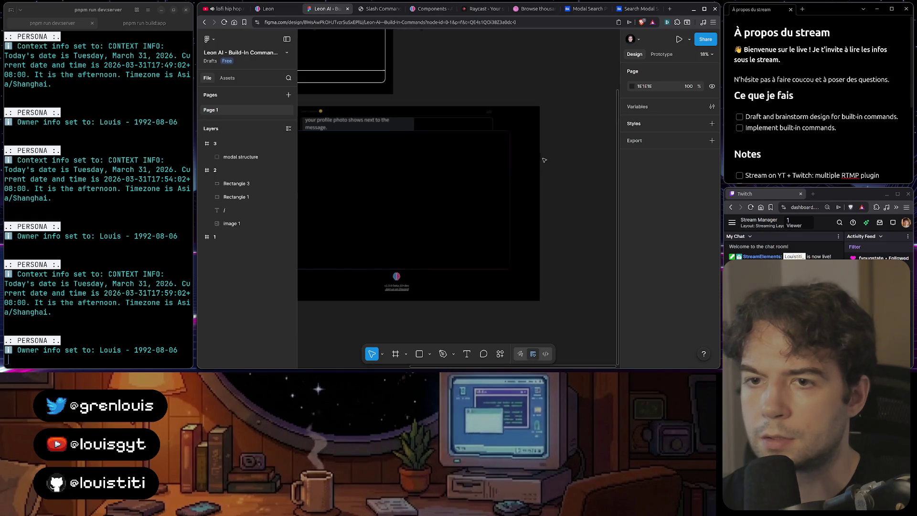
{"action": "scroll", "coordinate": [544, 160], "scroll_direction": "left", "scroll_amount": 3}
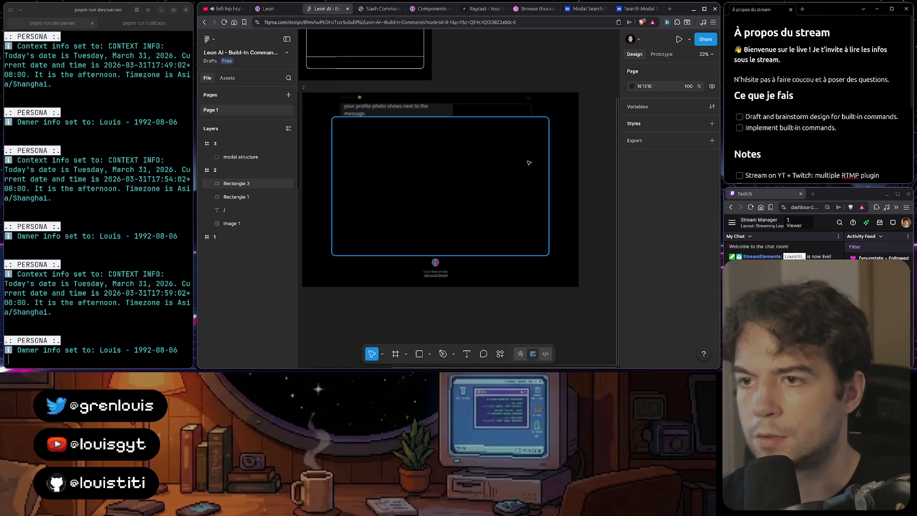
- Raise both gradient stops, blue 1C75DB and pink ED297A, to 100% opacity
{"action": "left_click", "coordinate": [356, 244]}
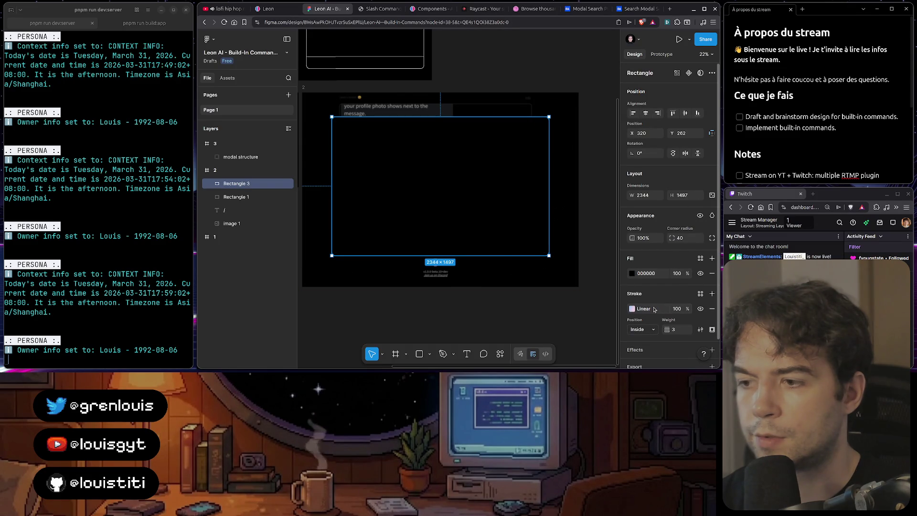
{"action": "left_click", "coordinate": [632, 309]}
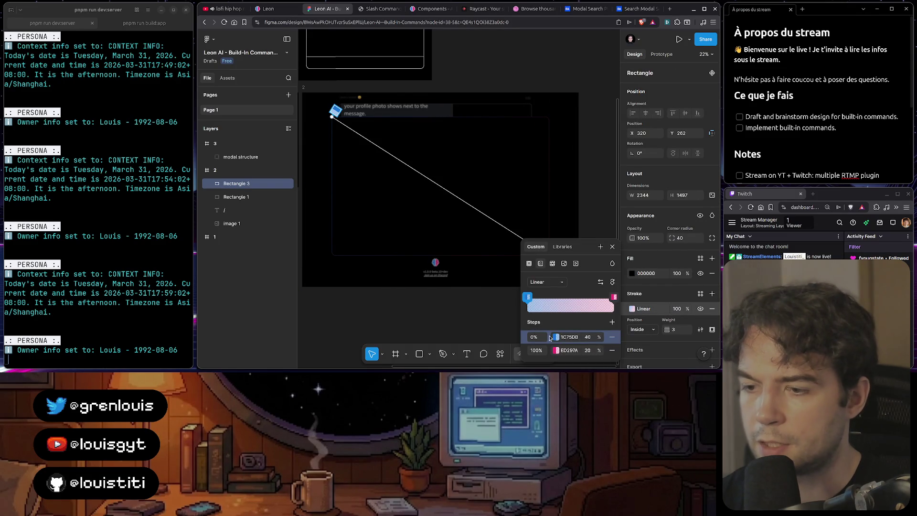
{"action": "left_click", "coordinate": [587, 338]}
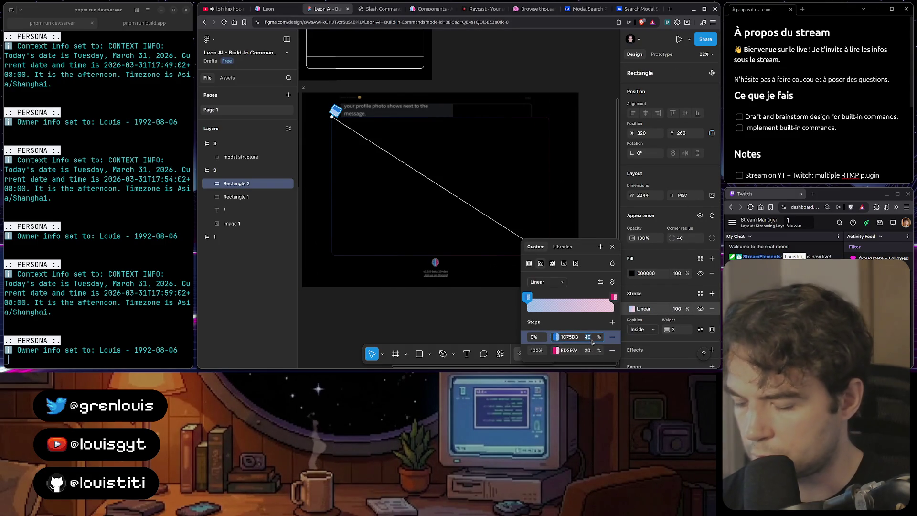
{"action": "type", "text": "100"}
{"action": "key", "text": "Return"}
{"action": "left_click", "coordinate": [590, 351]}
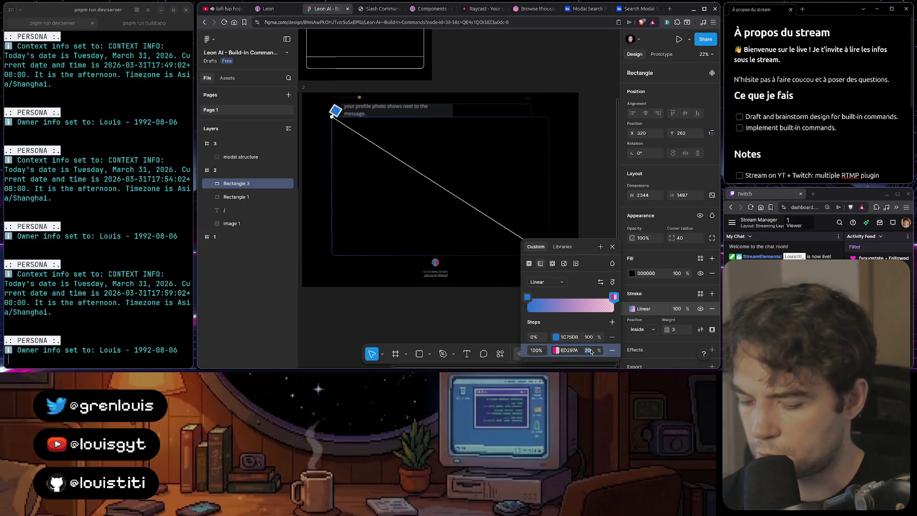
{"action": "type", "text": "100"}
{"action": "key", "text": "Return"}
{"action": "key", "text": "Escape"}
{"action": "key", "text": "Escape"}
{"action": "key", "text": "Escape"}
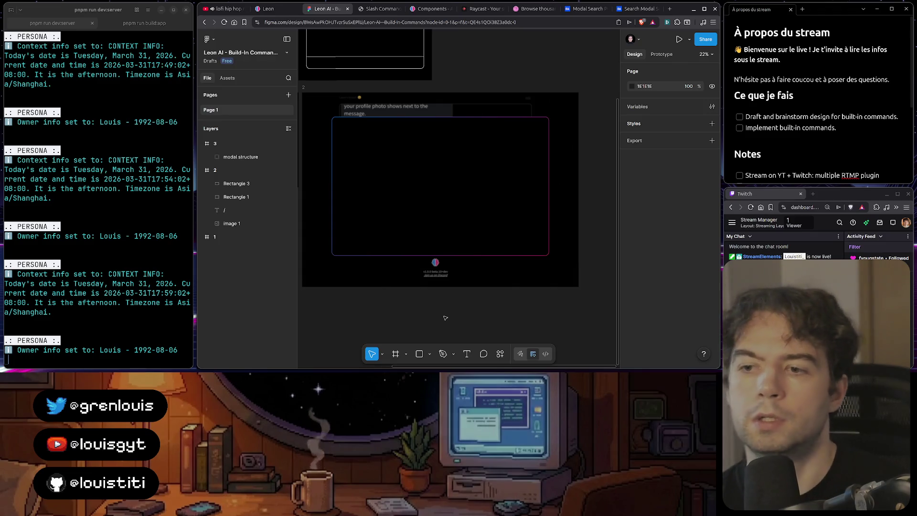
{"action": "scroll", "coordinate": [473, 297], "scroll_direction": "down", "scroll_amount": 3}
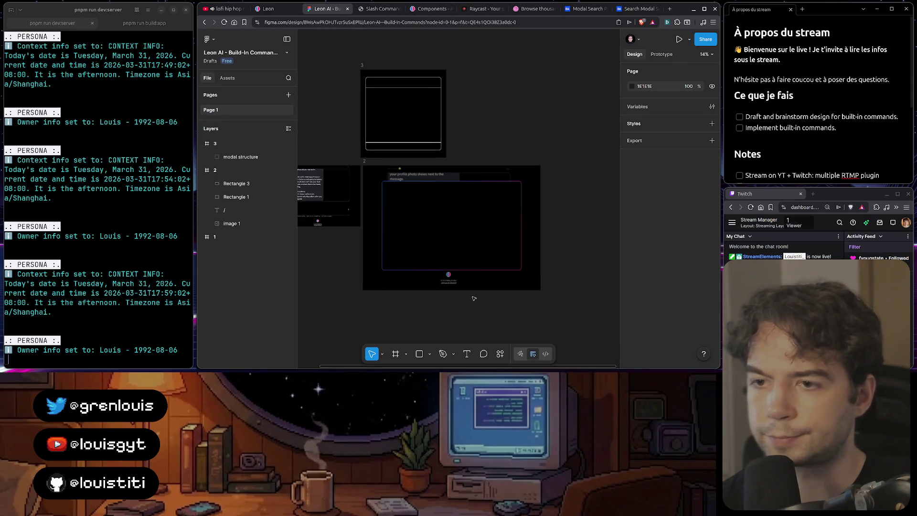
- Deselect the modal mockup, zoom out, and bring up the Slash Commands reference page
{"action": "left_click", "coordinate": [506, 193]}
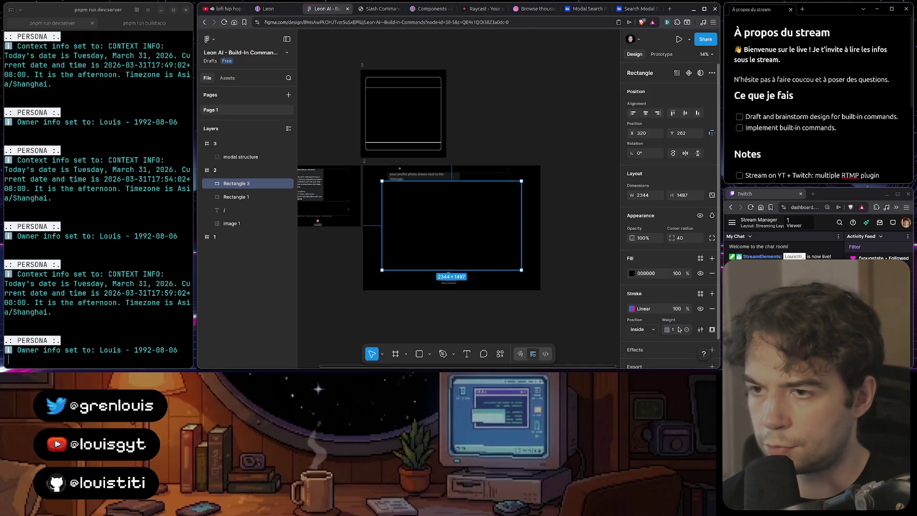
{"action": "left_click", "coordinate": [522, 289]}
{"action": "key", "text": "Escape"}
{"action": "scroll", "coordinate": [476, 238], "scroll_direction": "up", "scroll_amount": 3}
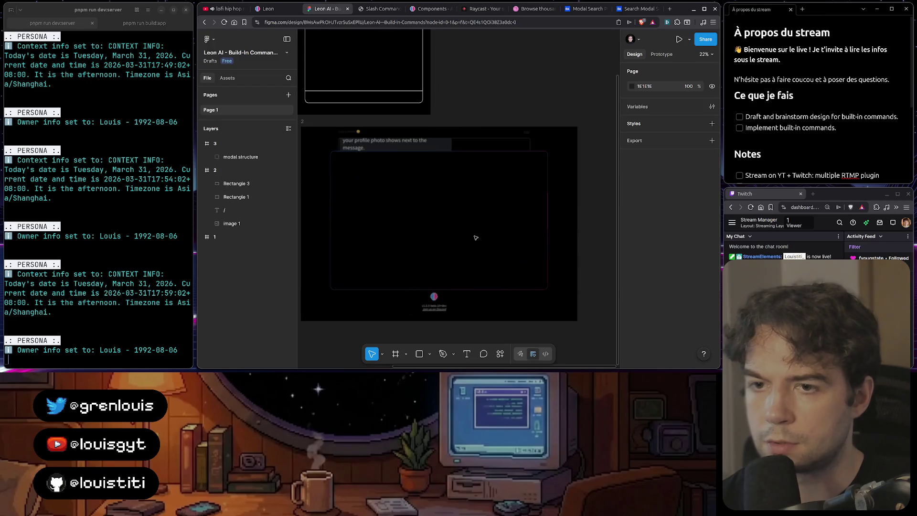
{"action": "scroll", "coordinate": [589, 298], "scroll_direction": "up", "scroll_amount": 2}
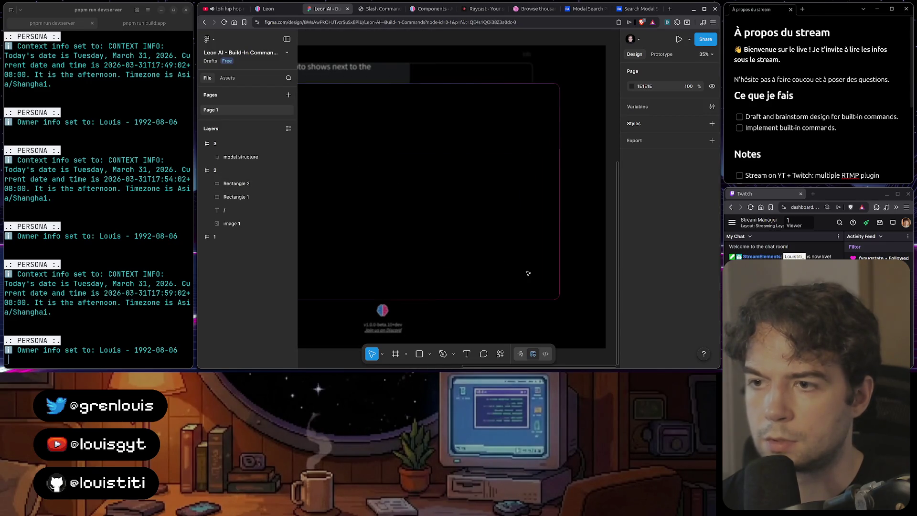
{"action": "scroll", "coordinate": [598, 312], "scroll_direction": "down", "scroll_amount": 2}
{"action": "scroll", "coordinate": [598, 313], "scroll_direction": "down", "scroll_amount": 1}
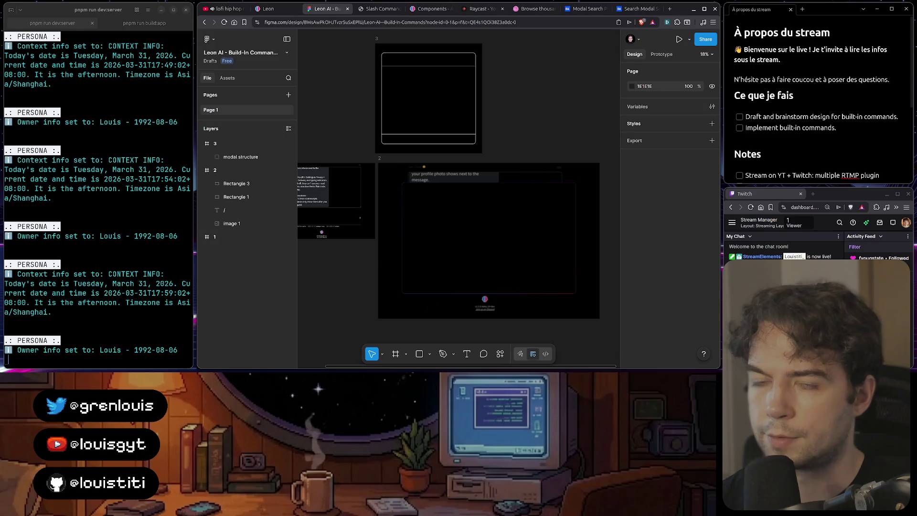
{"action": "left_click", "coordinate": [377, 7]}
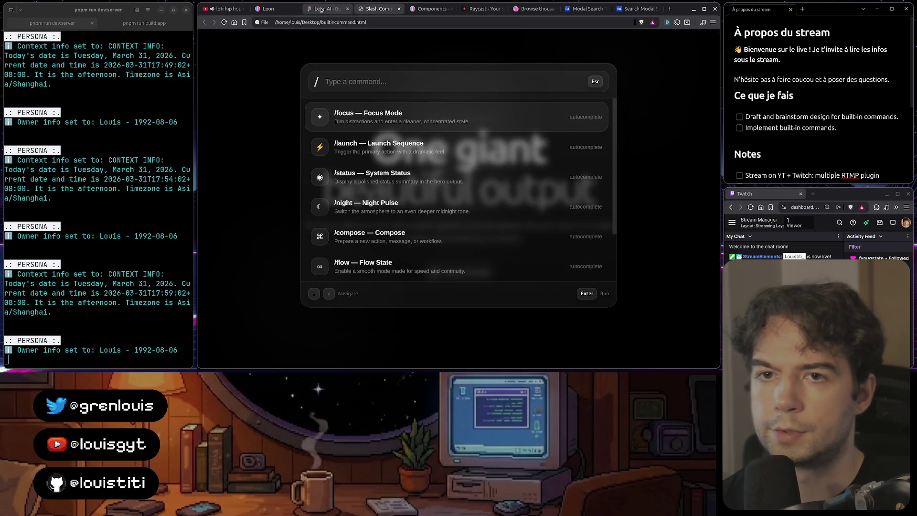
- Inspect the Leon app's #feed styles (2px grey border, 12px radius) and return to Figma
{"action": "left_click", "coordinate": [271, 10]}
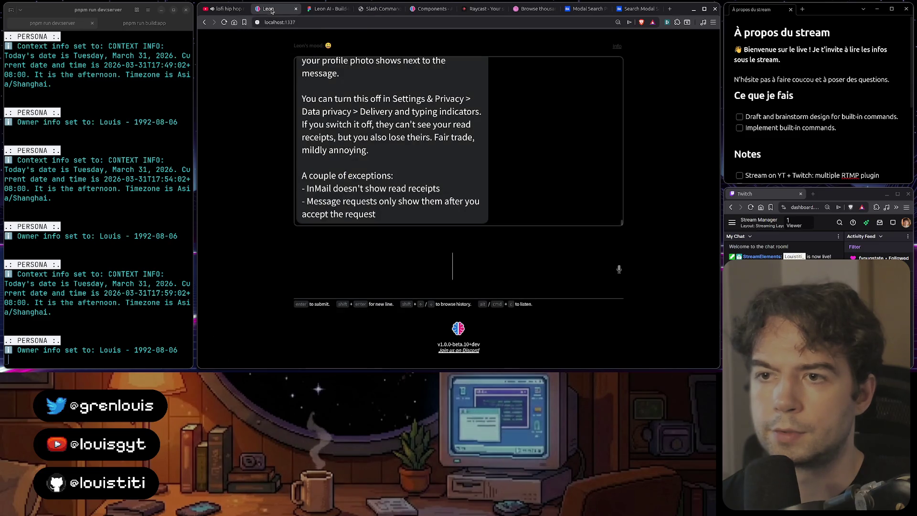
{"action": "key", "text": "ctrl+shift+c"}
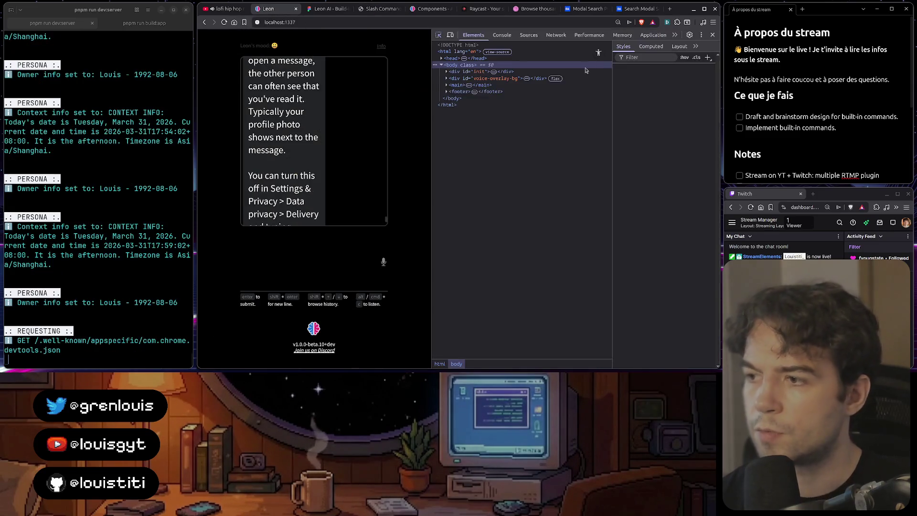
{"action": "left_click", "coordinate": [383, 58]}
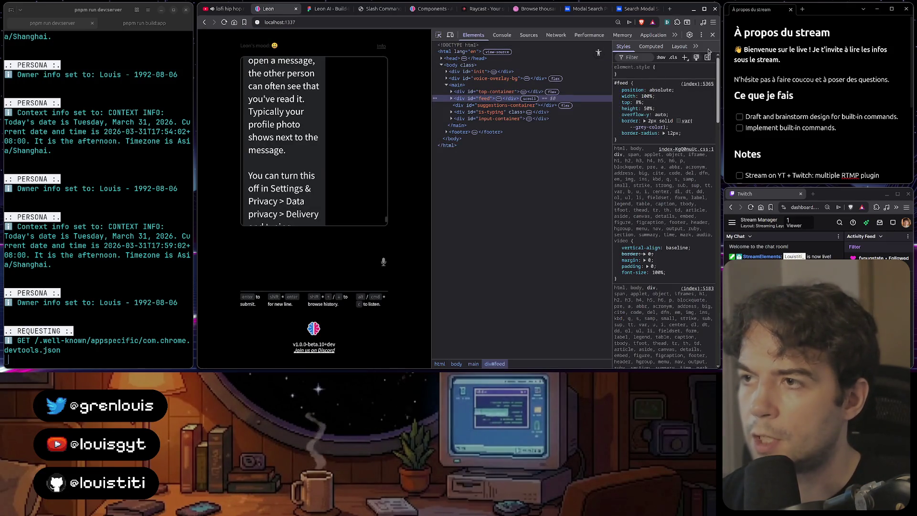
{"action": "key", "text": "F12"}
{"action": "left_click", "coordinate": [335, 11]}
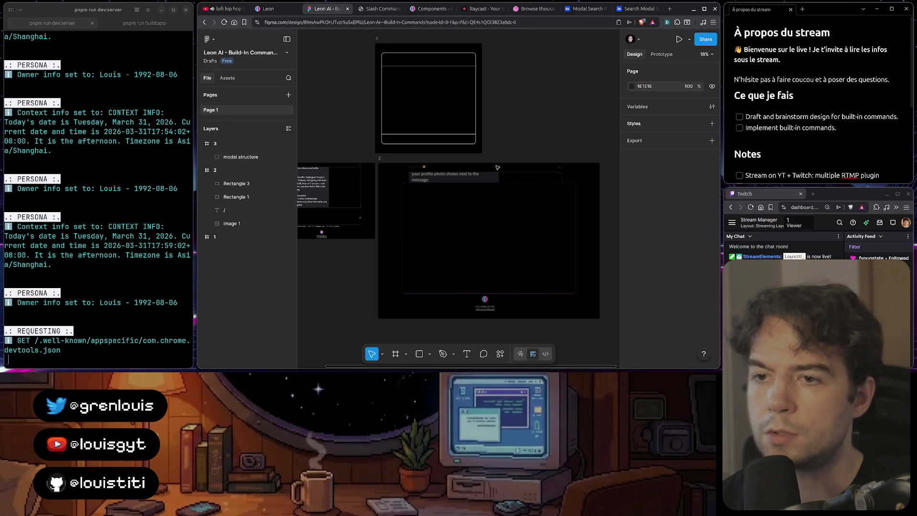
- Reopen Rectangle 3's linear stroke gradient settings, then switch to the Aurora components page
{"action": "left_click", "coordinate": [518, 201]}
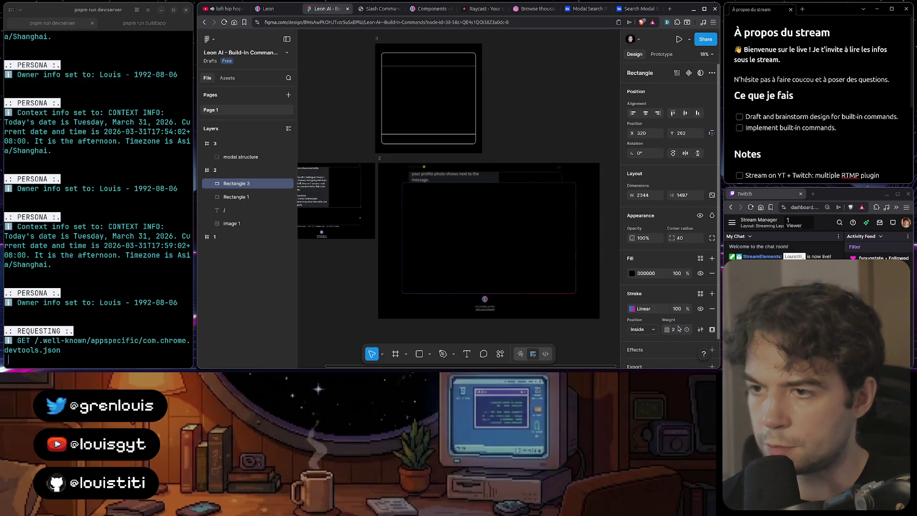
{"action": "left_click", "coordinate": [607, 291]}
{"action": "scroll", "coordinate": [528, 252], "scroll_direction": "down", "scroll_amount": 3}
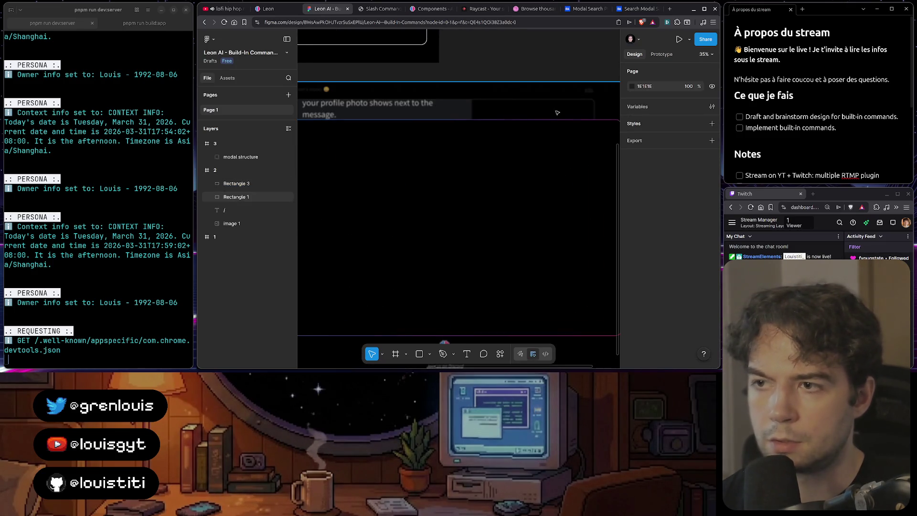
{"action": "scroll", "coordinate": [557, 113], "scroll_direction": "up", "scroll_amount": 2}
{"action": "mouse_move", "coordinate": [557, 113]}
{"action": "left_mouse_down"}
{"action": "mouse_move", "coordinate": [507, 92]}
{"action": "mouse_move", "coordinate": [517, 95]}
{"action": "left_mouse_up"}
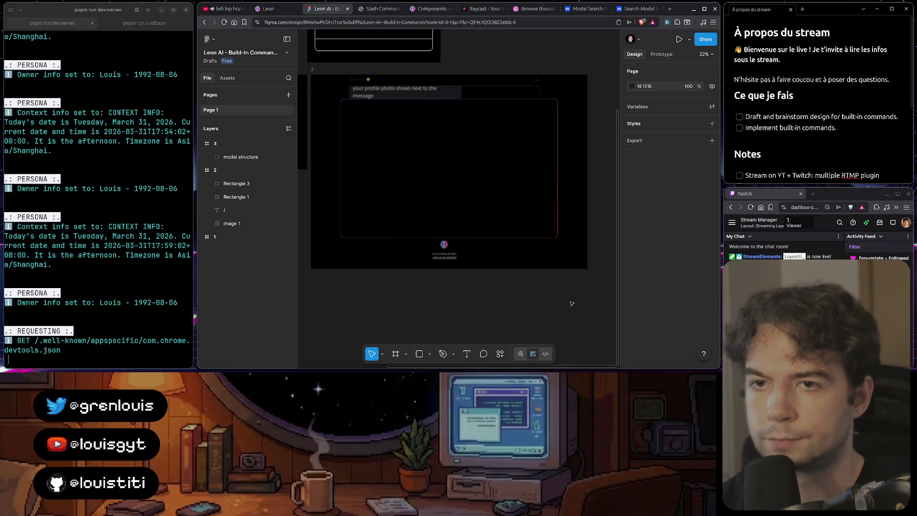
{"action": "left_click", "coordinate": [410, 110]}
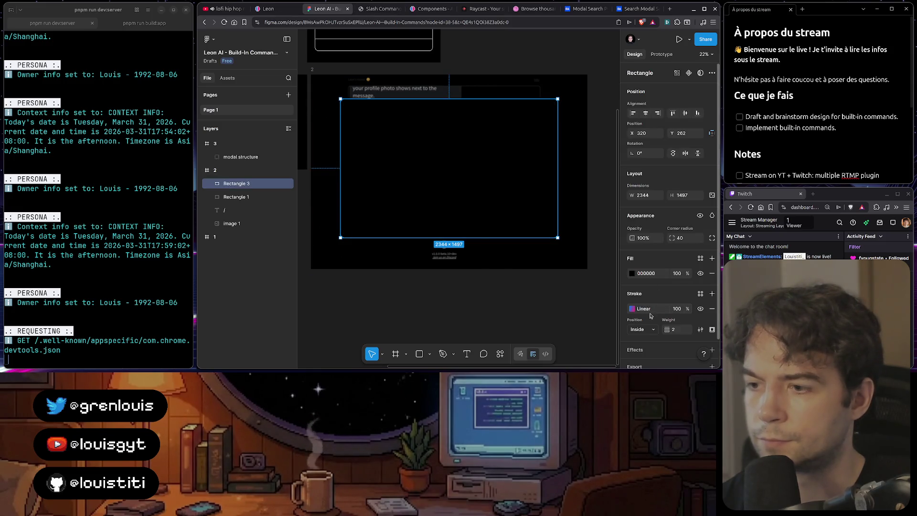
{"action": "left_click", "coordinate": [632, 309]}
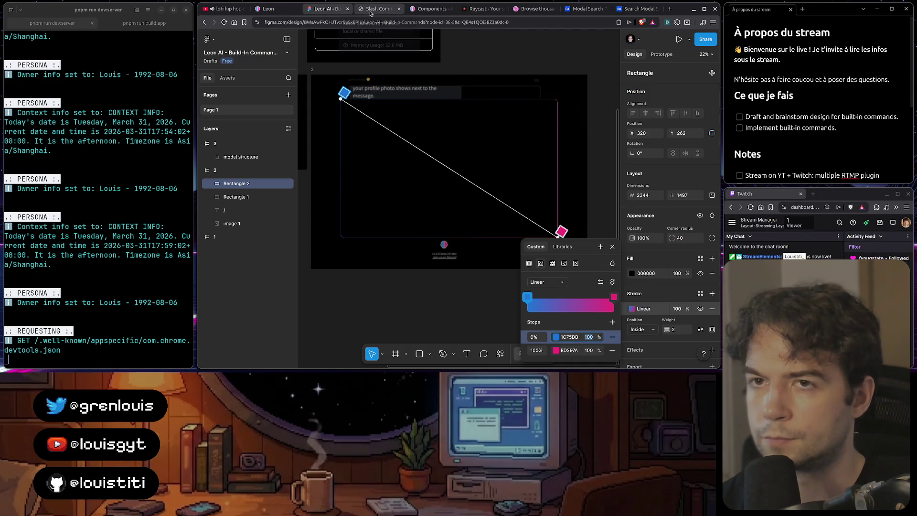
{"action": "left_click", "coordinate": [416, 11]}
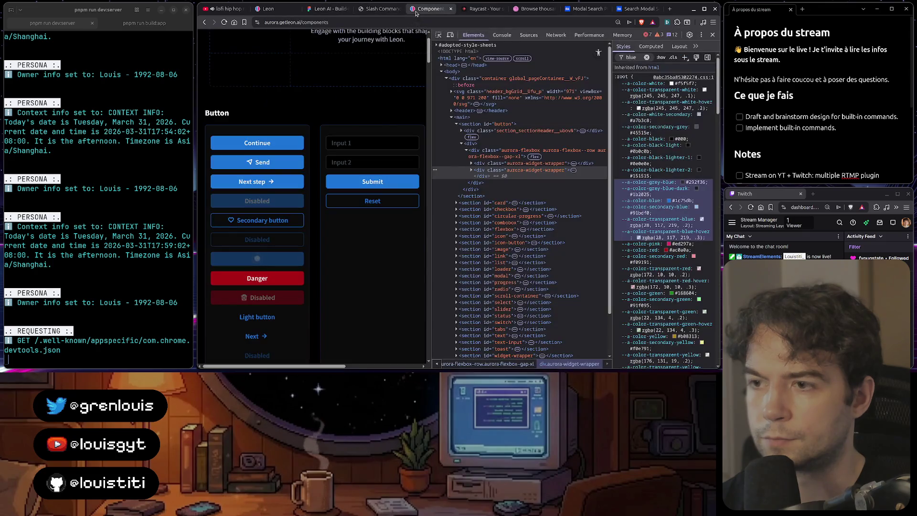
- Read the Aurora widget wrappers' 135deg gradient border rules with all styles shown, then return to Figma
{"action": "left_click", "coordinate": [515, 164]}
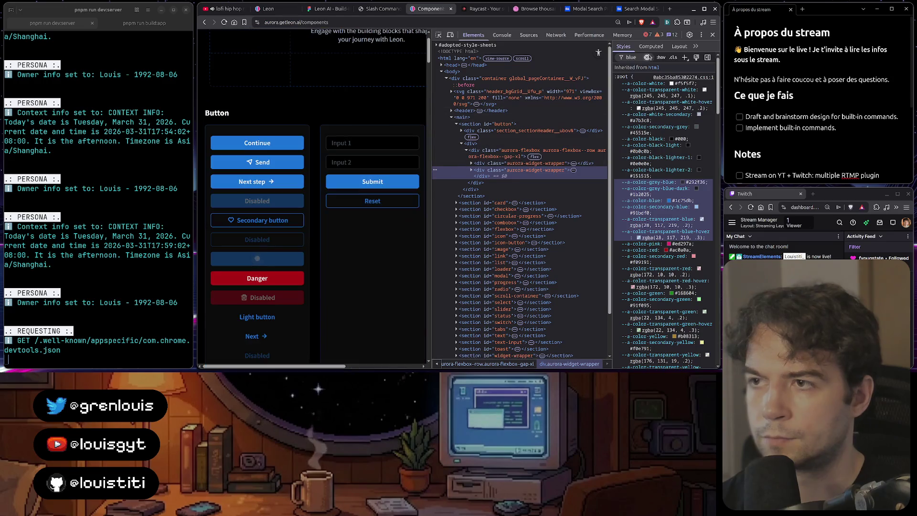
{"action": "left_click", "coordinate": [516, 175]}
{"action": "left_click", "coordinate": [647, 57]}
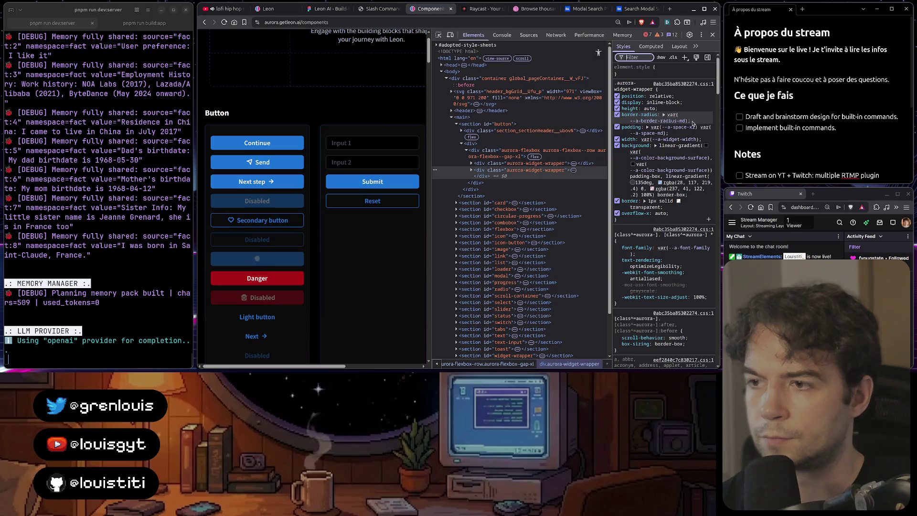
{"action": "left_click", "coordinate": [373, 9]}
{"action": "left_click", "coordinate": [328, 9]}
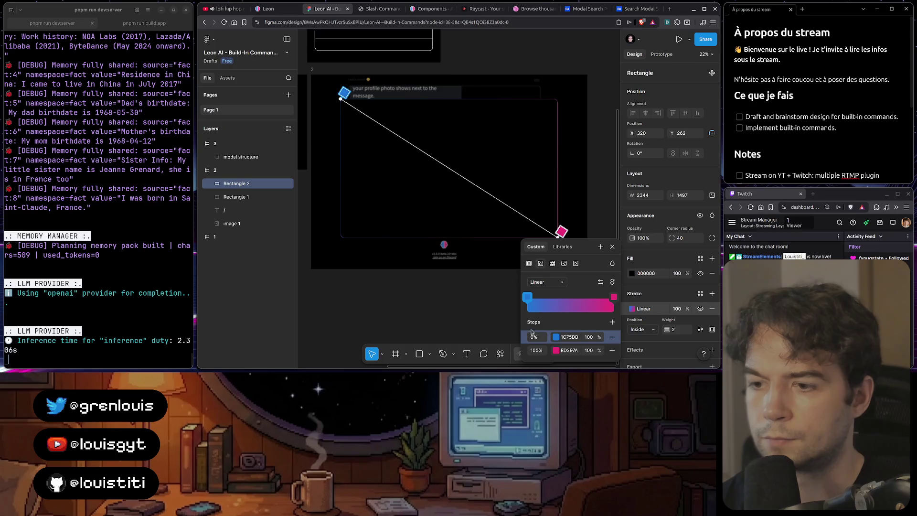
- Set the stroke gradient's blue stop to 40% and pink stop to 20% opacity, then preview it
{"action": "left_click", "coordinate": [587, 338]}
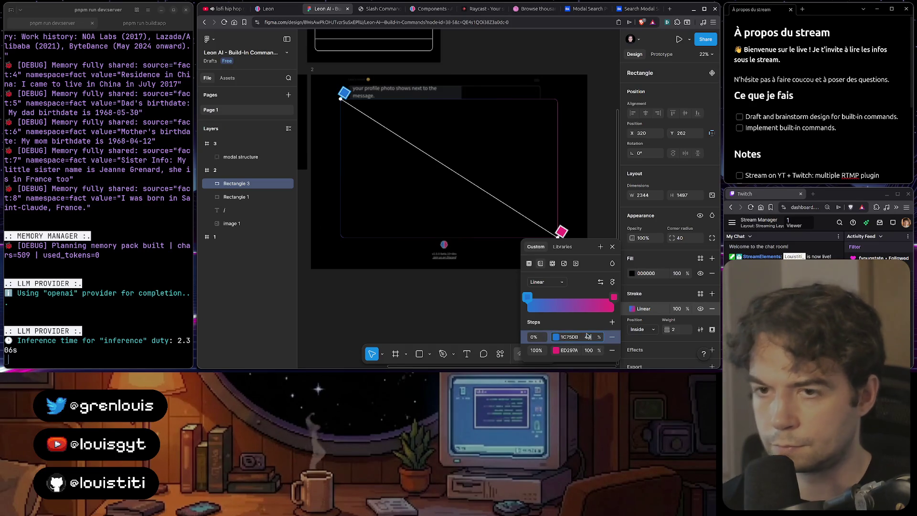
{"action": "key", "text": "BackSpace"}
{"action": "type", "text": "40"}
{"action": "left_click", "coordinate": [589, 350]}
{"action": "type", "text": "20"}
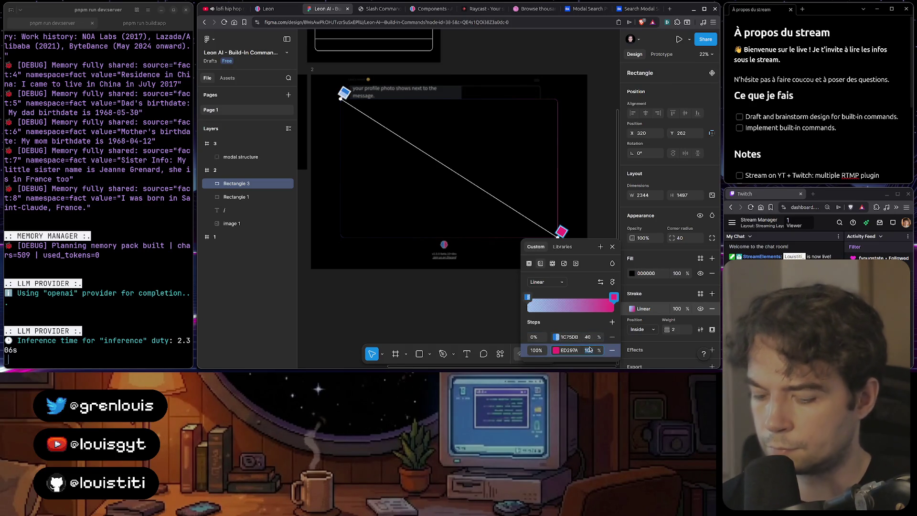
{"action": "key", "text": "Return"}
{"action": "key", "text": "Escape"}
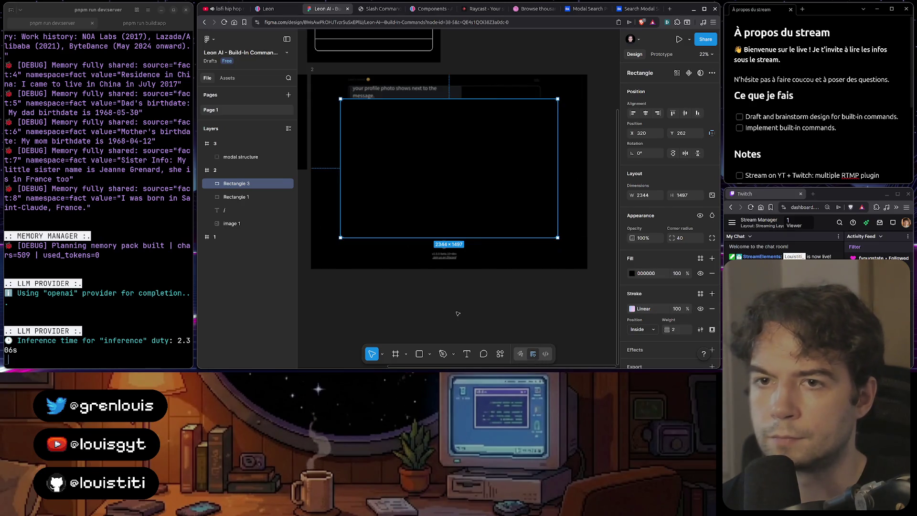
{"action": "left_click", "coordinate": [480, 312]}
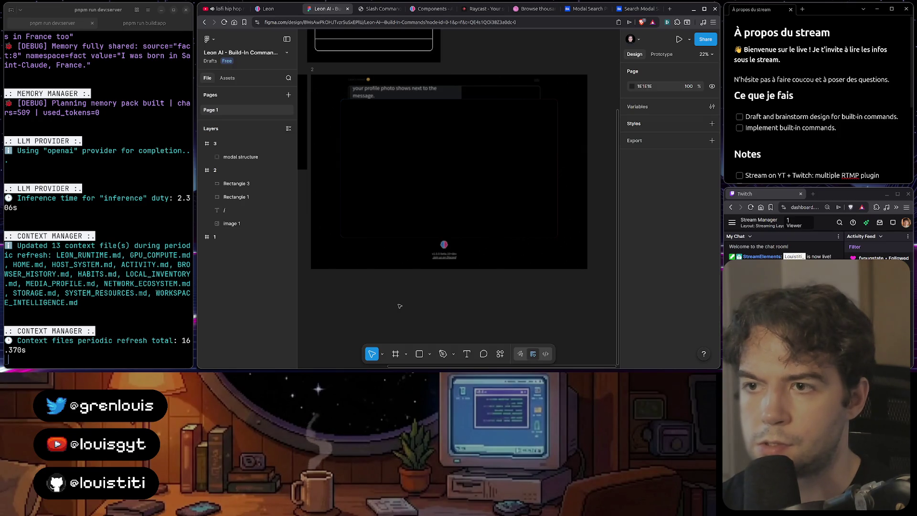
{"action": "left_click", "coordinate": [477, 173]}
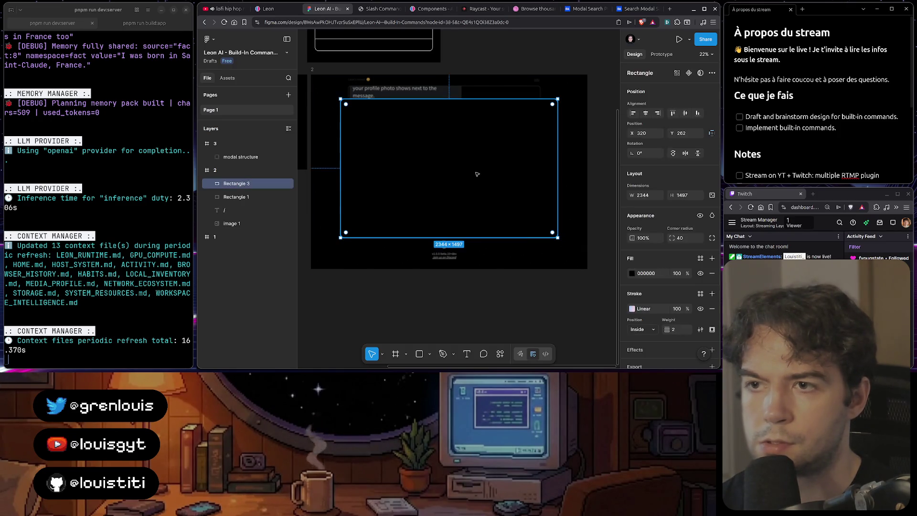
{"action": "key", "text": "alt"}
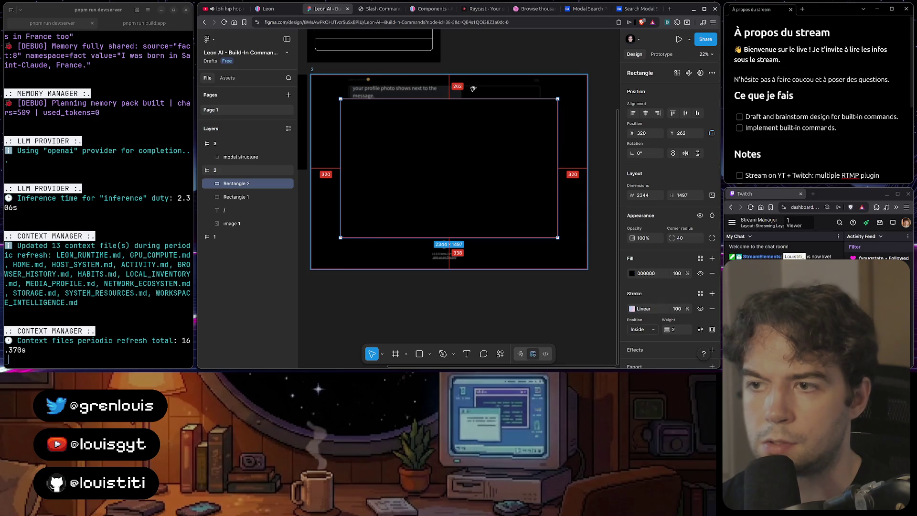
{"action": "left_click_drag", "start_coordinate": [473, 160], "coordinate": [473, 156]}
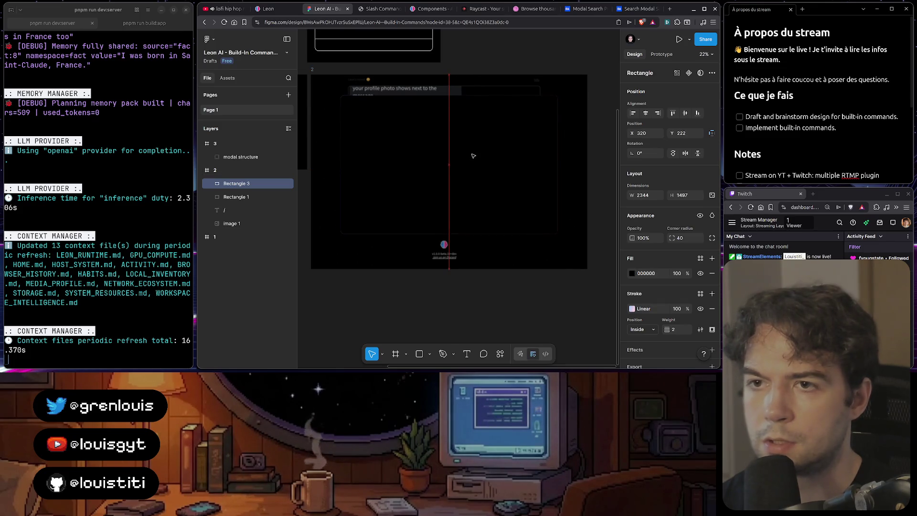
{"action": "left_click", "coordinate": [285, 14]}
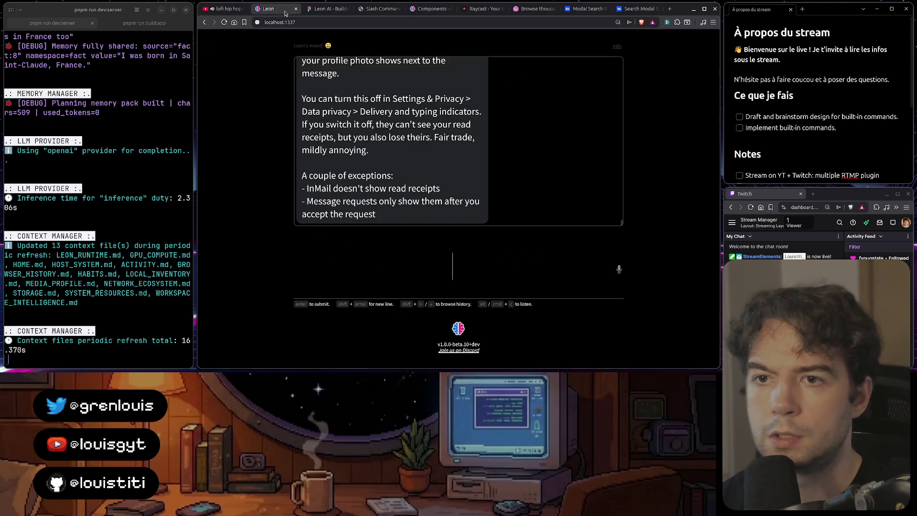
{"action": "left_click", "coordinate": [323, 9]}
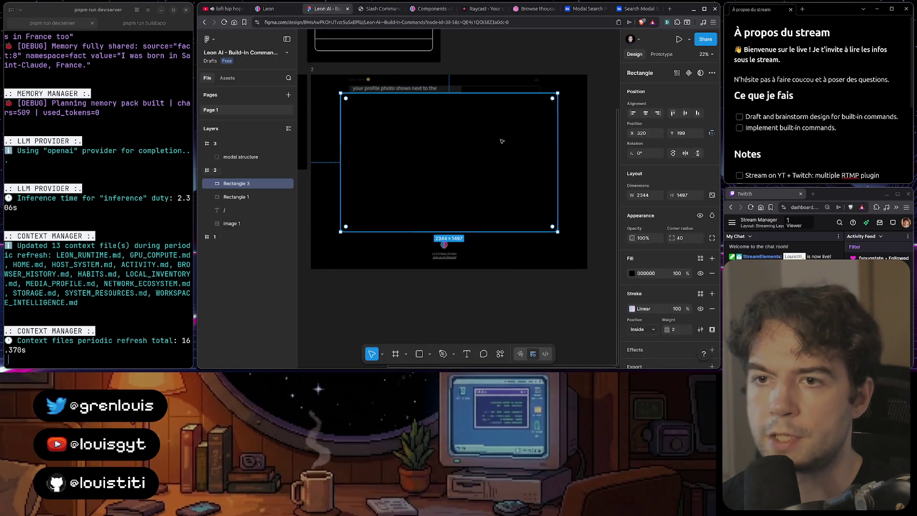
{"action": "left_click_drag", "start_coordinate": [505, 154], "coordinate": [502, 151]}
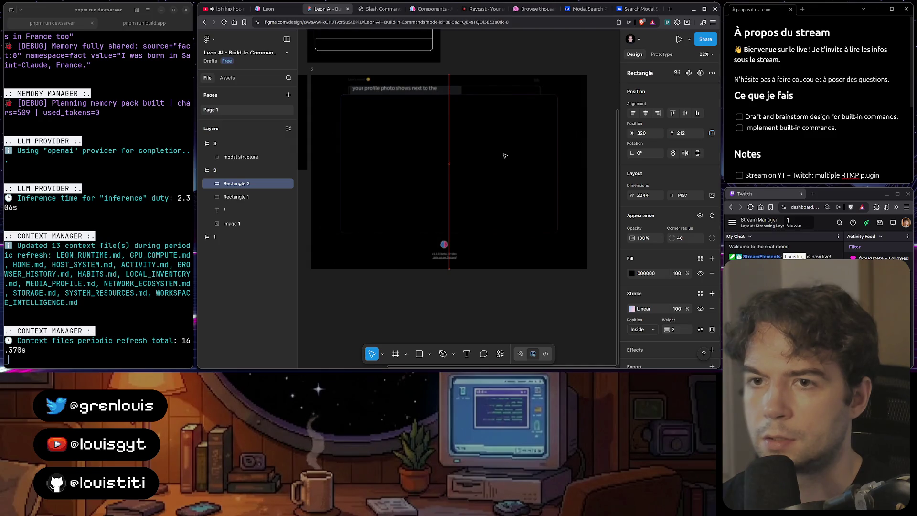
{"action": "left_click_drag", "start_coordinate": [505, 156], "coordinate": [504, 162]}
{"action": "left_click", "coordinate": [482, 320]}
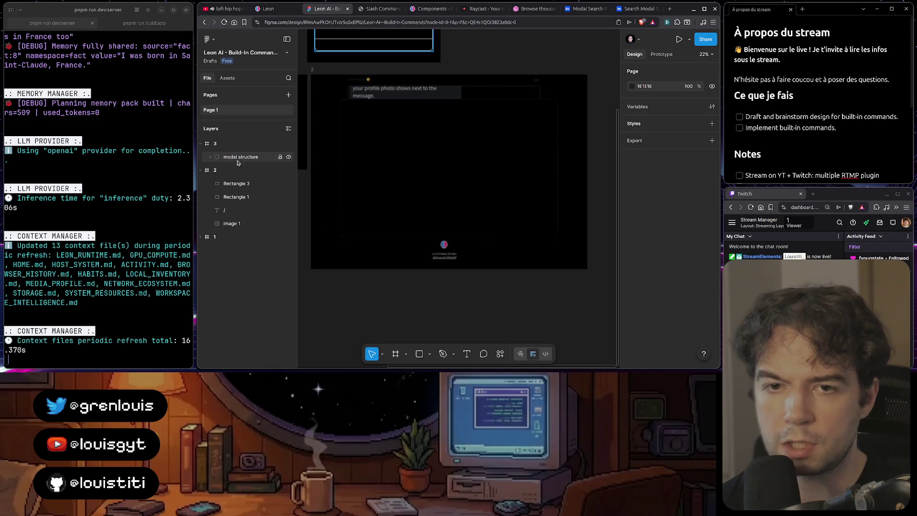
- Select the dark overlay Rectangle 1 in frame 2 and set its background blur to 32
{"action": "left_click", "coordinate": [407, 96]}
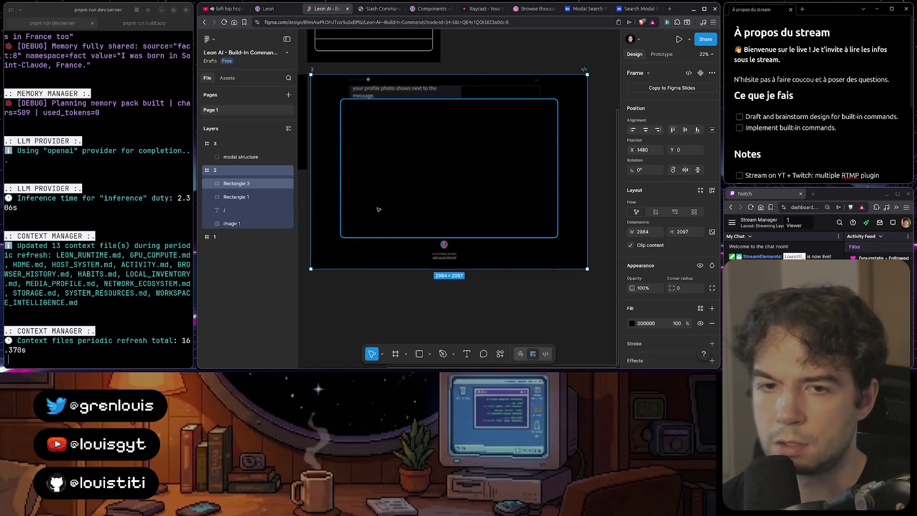
{"action": "scroll", "coordinate": [682, 264], "scroll_direction": "down", "scroll_amount": 3}
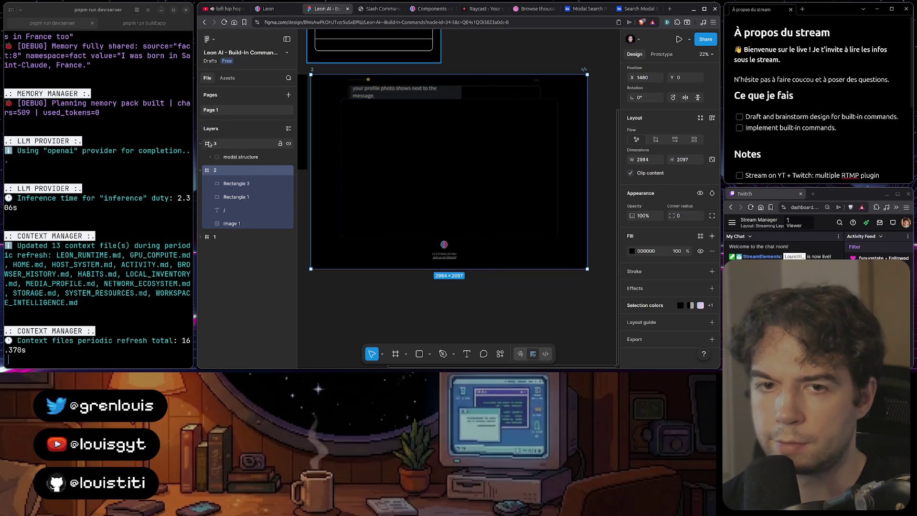
{"action": "left_click", "coordinate": [234, 190]}
{"action": "left_click", "coordinate": [236, 200]}
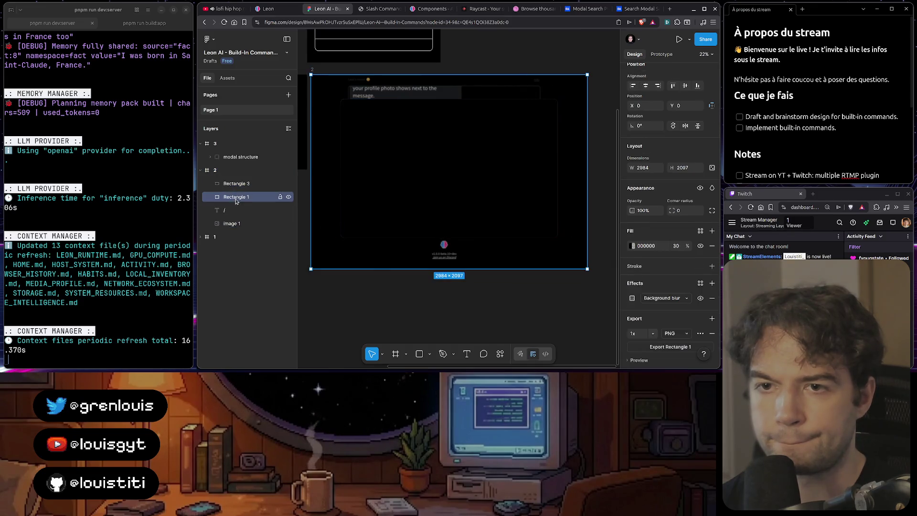
{"action": "left_click", "coordinate": [632, 299]}
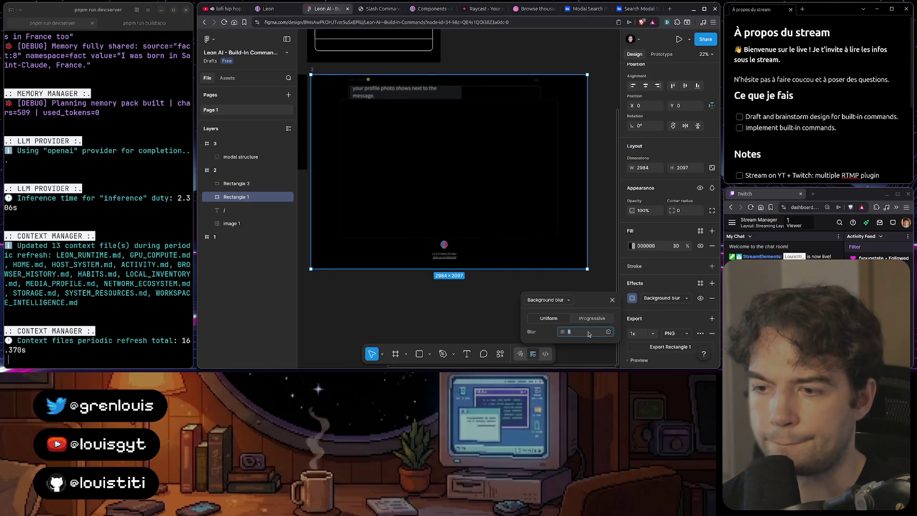
{"action": "key", "text": "Up"}
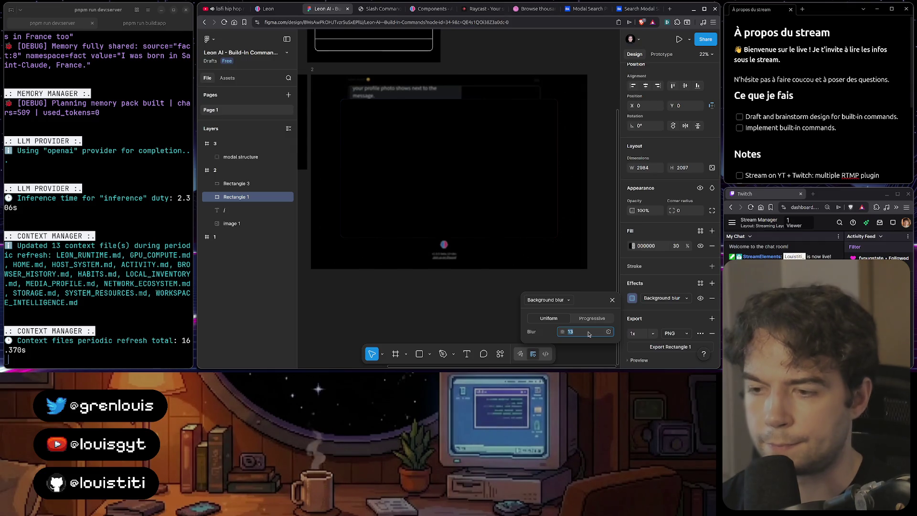
{"action": "type", "text": "24"}
{"action": "key", "text": "Return"}
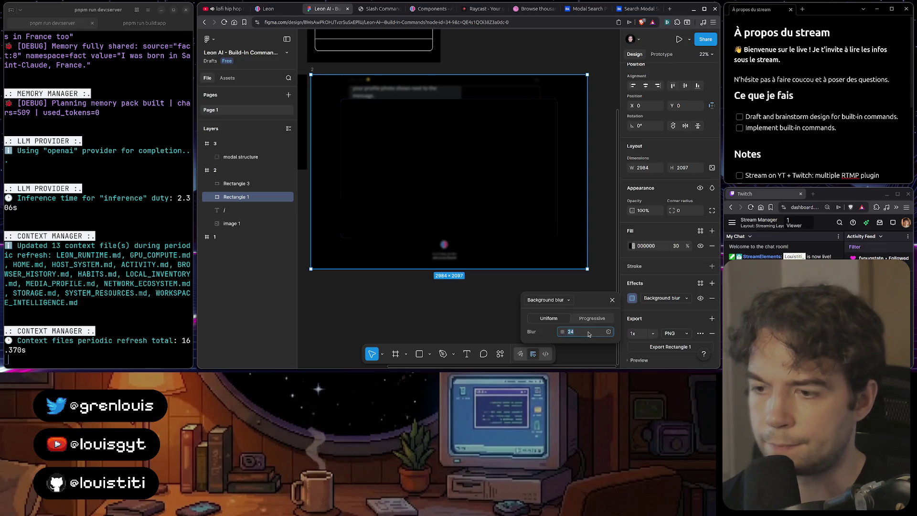
{"action": "type", "text": "32"}
{"action": "key", "text": "Return"}
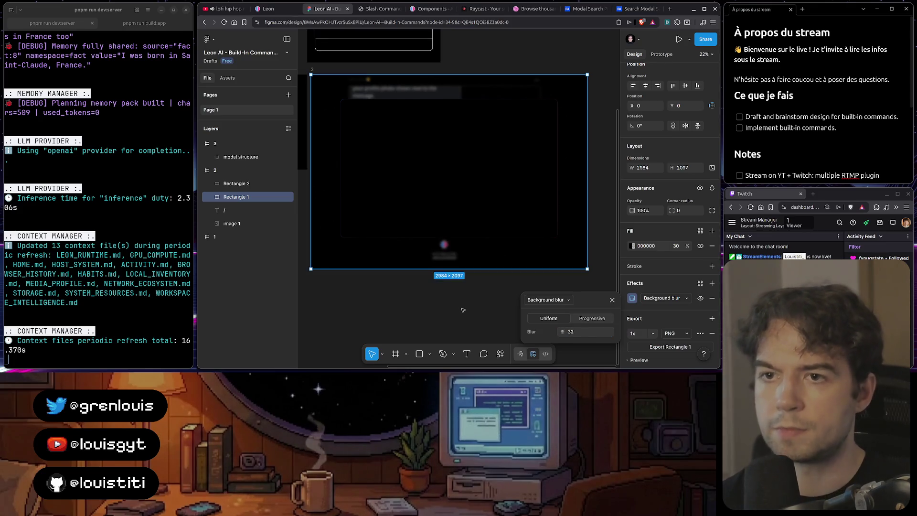
{"action": "left_click", "coordinate": [463, 310]}
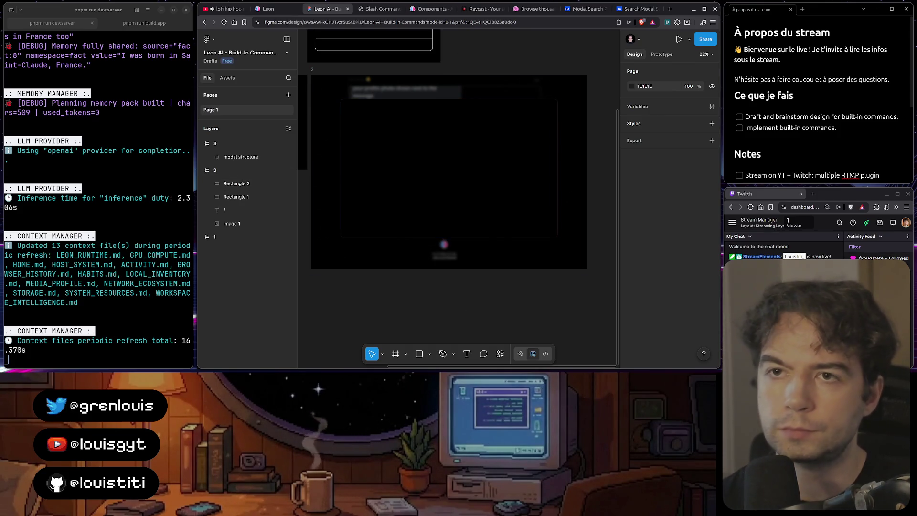
{"action": "left_click", "coordinate": [267, 9]}
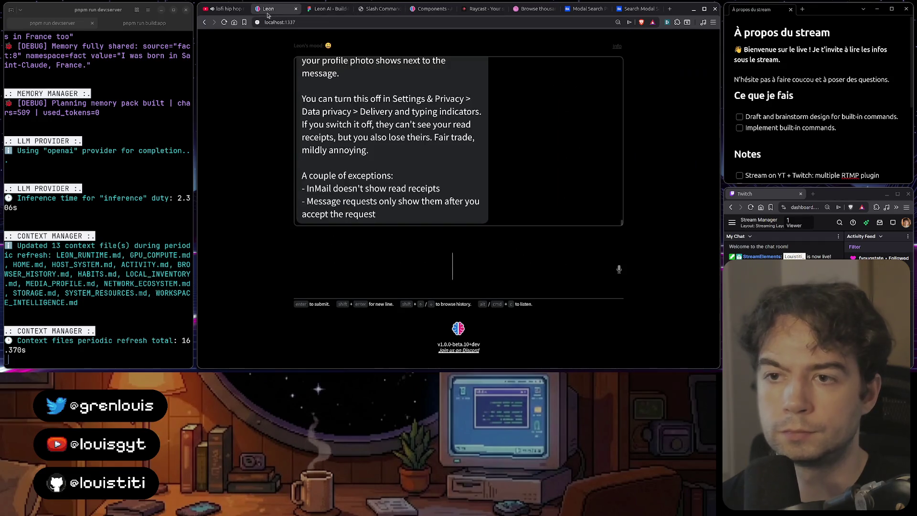
{"action": "left_click", "coordinate": [381, 13]}
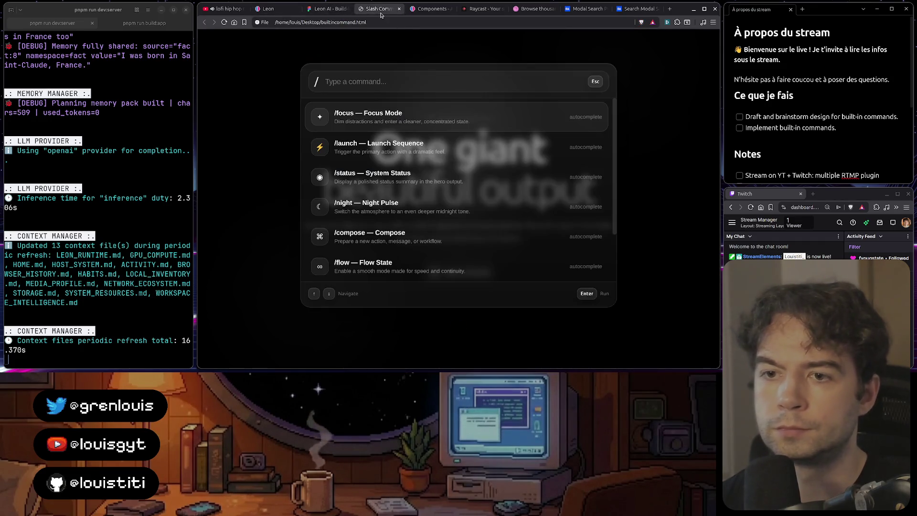
{"action": "left_click", "coordinate": [268, 9]}
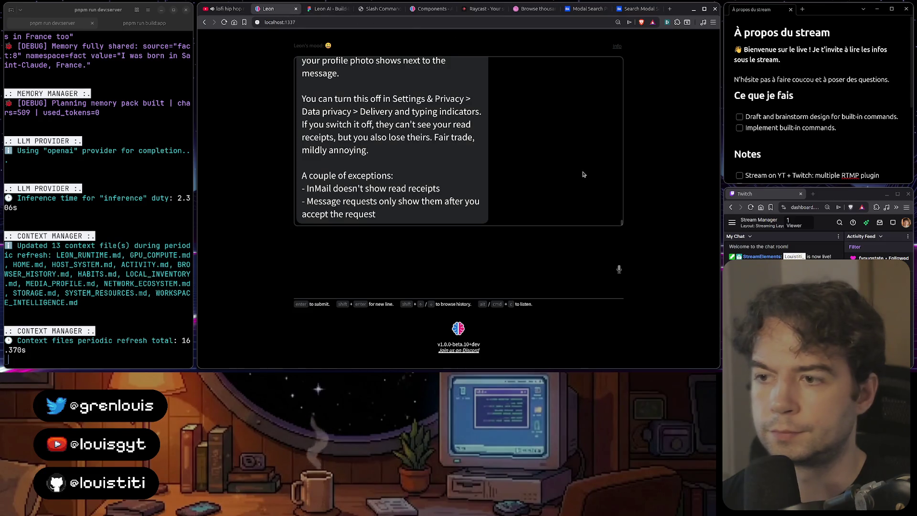
{"action": "left_click", "coordinate": [377, 8]}
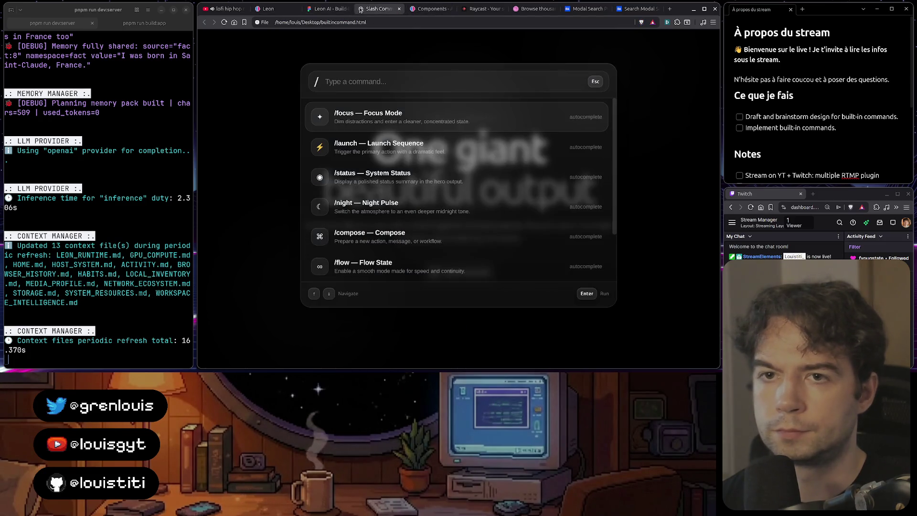
{"action": "left_click", "coordinate": [324, 10]}
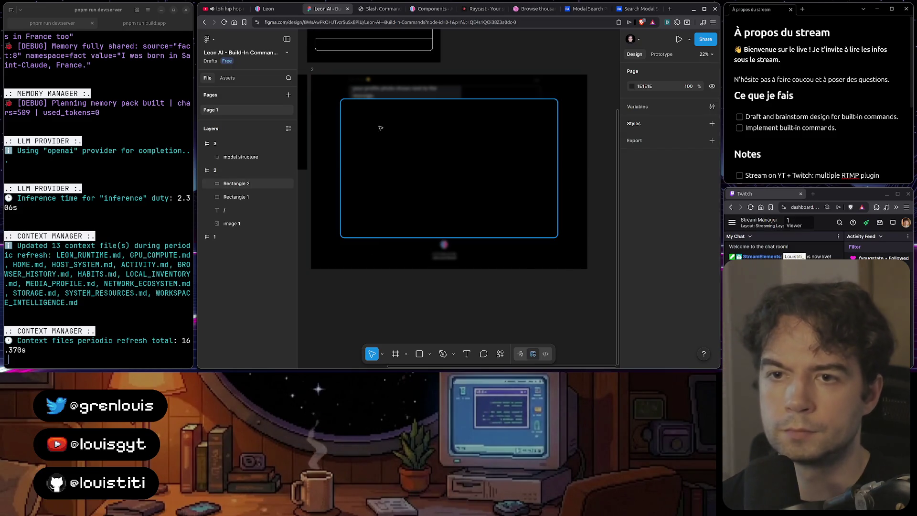
{"action": "mouse_move", "coordinate": [539, 366]}
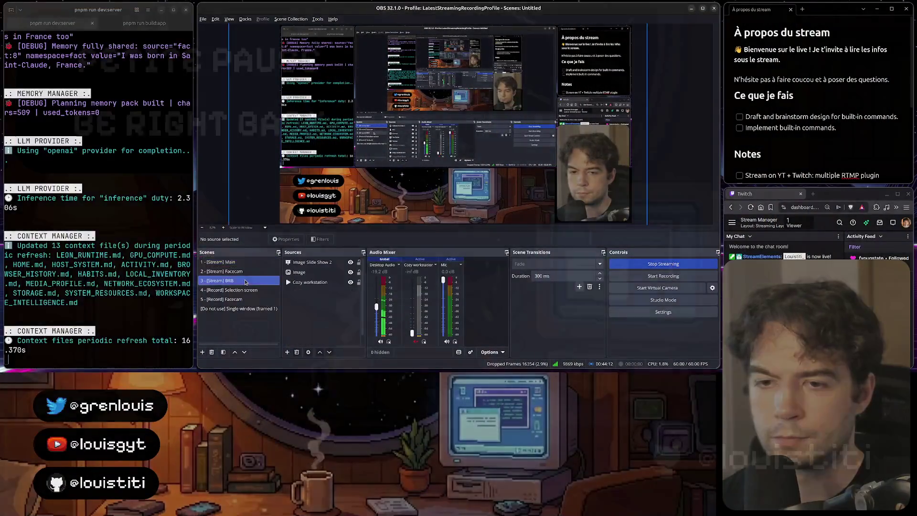
- Switch OBS from the 1 - [Stream] Main scene to the 3 - [Stream] BRB scene
{"action": "key", "text": "F1"}
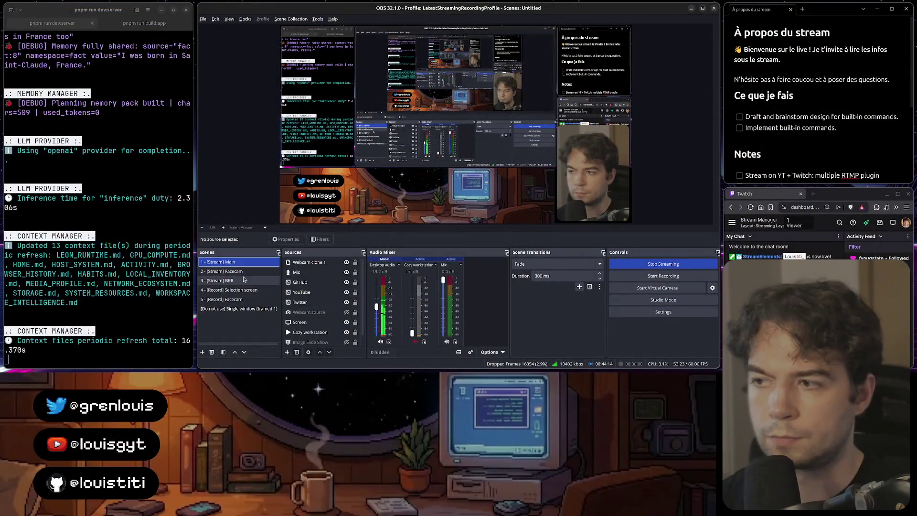
{"action": "left_click", "coordinate": [243, 281]}
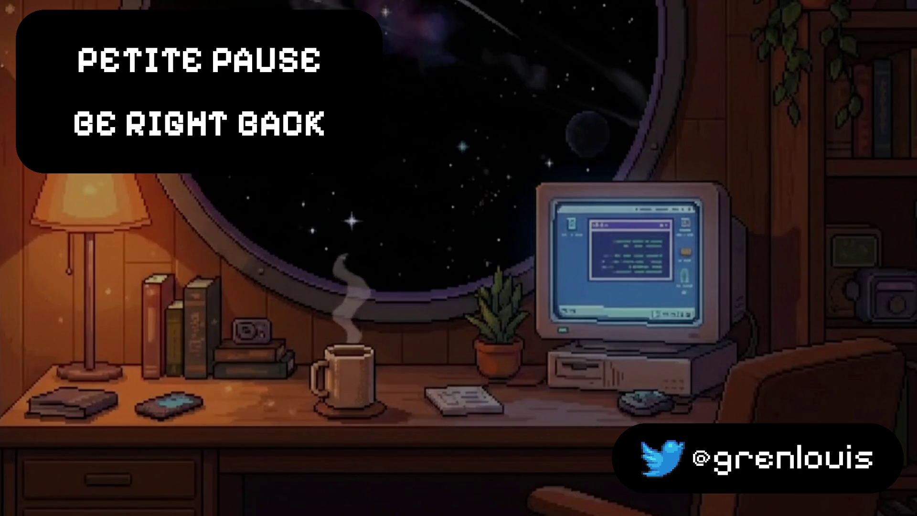